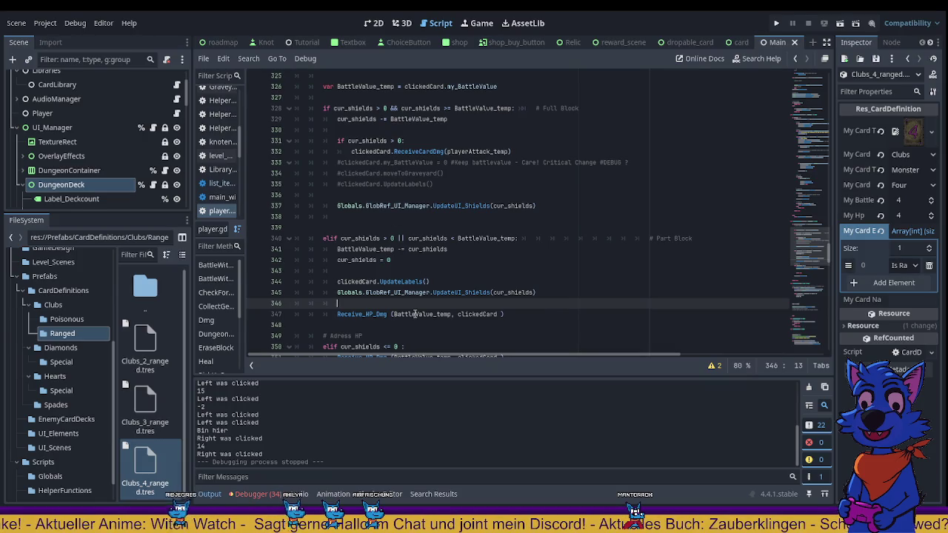
# Launch the card dungeon game, dismiss the welcome message and enter a battle from the map
pyautogui.scroll(-3, 416, 314)
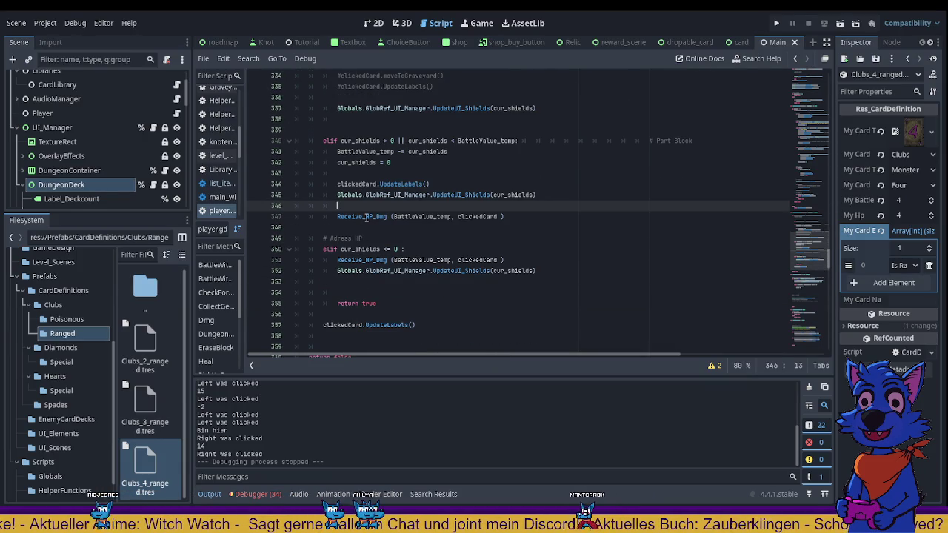
pyautogui.scroll(4, 430, 239)
pyautogui.scroll(1, 414, 218)
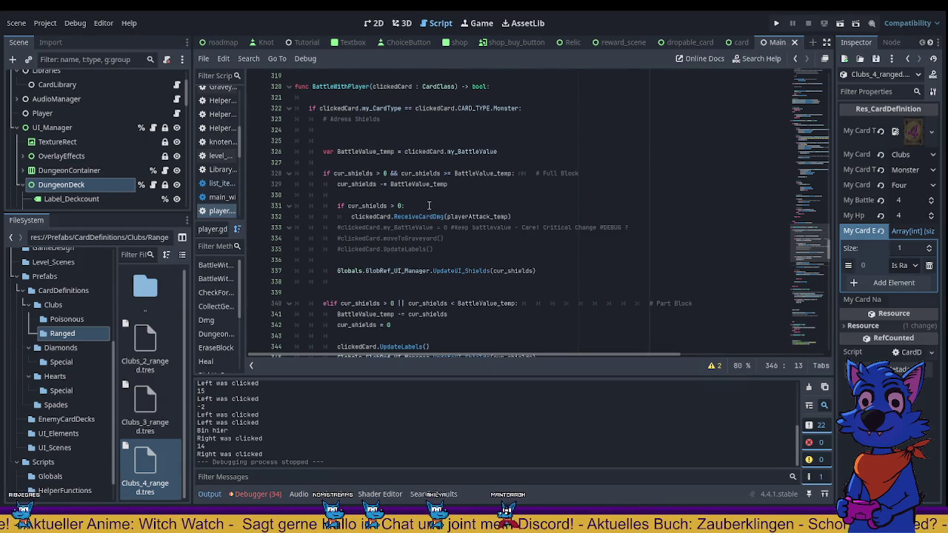
pyautogui.scroll(-2, 443, 223)
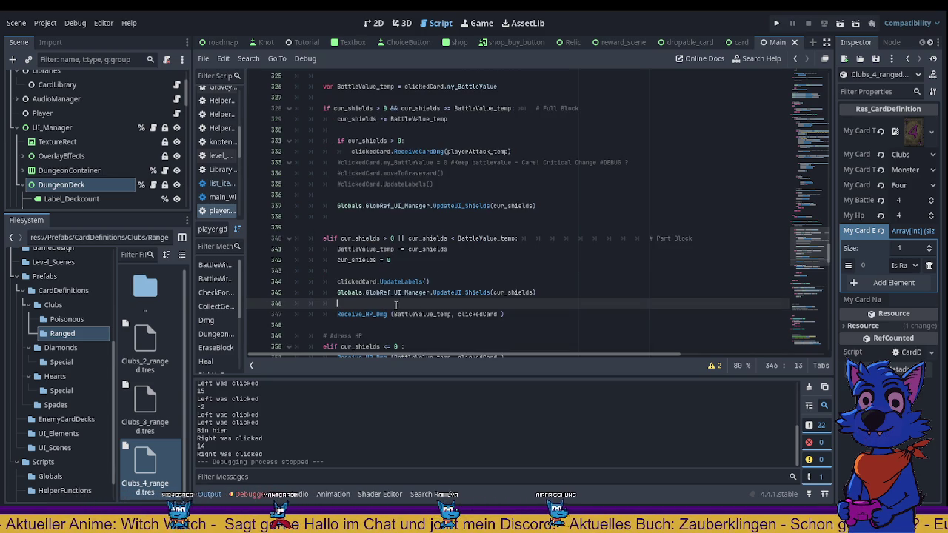
pyautogui.scroll(-2, 396, 305)
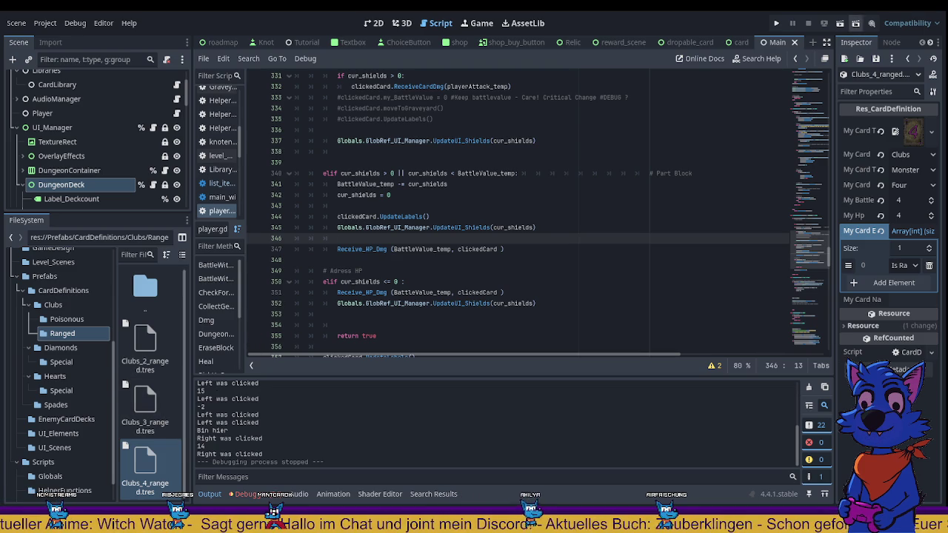
pyautogui.click(776, 22)
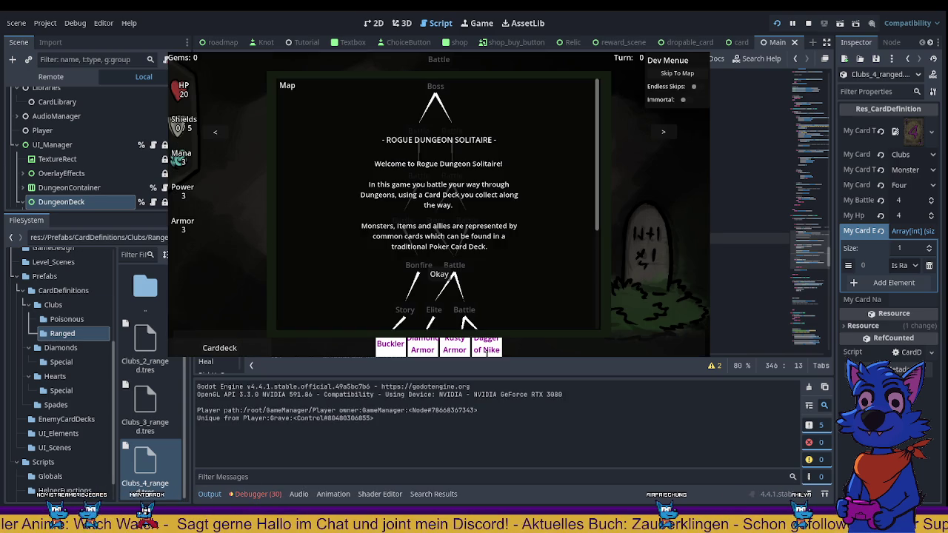
pyautogui.click(439, 275)
pyautogui.scroll(-5, 483, 263)
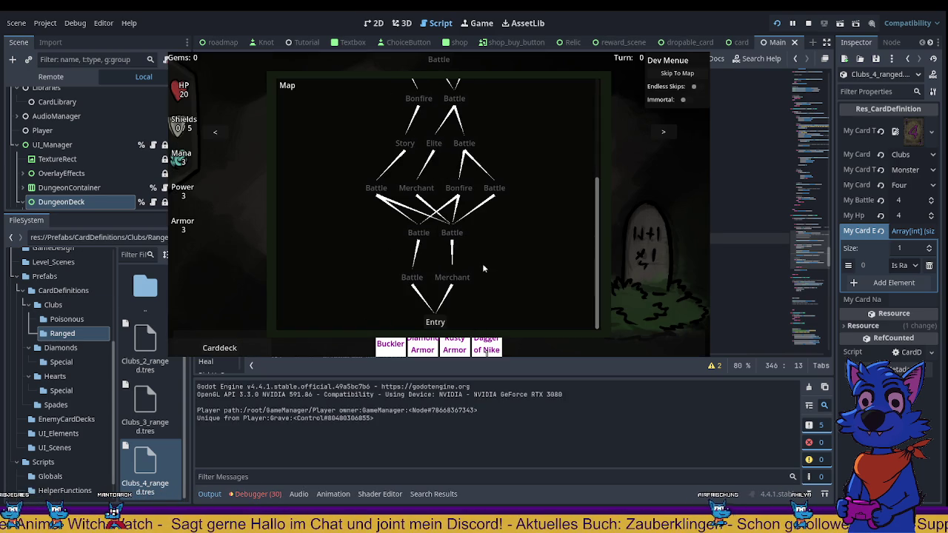
pyautogui.click(420, 280)
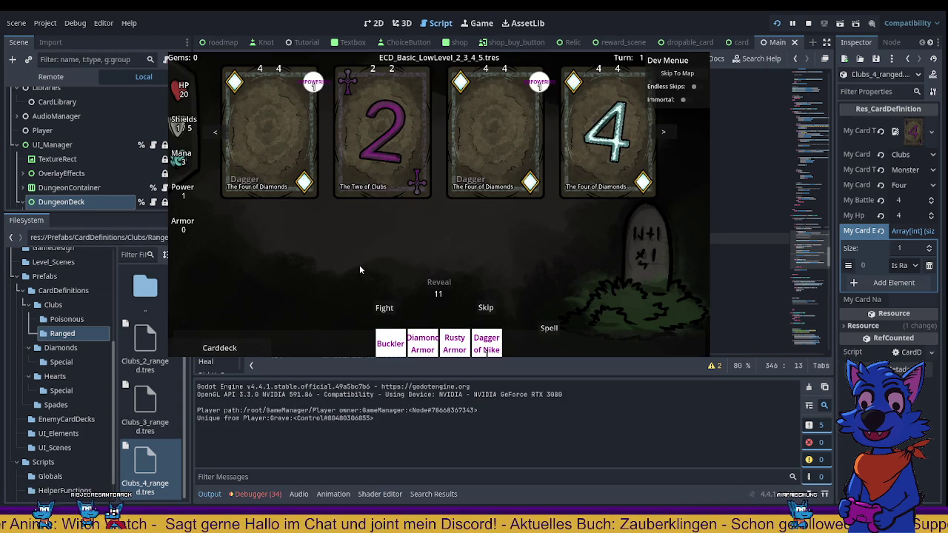
# Fight the Two of Clubs, collect both Four of Diamonds cards, then reveal turn 2's cards
pyautogui.click(615, 137)
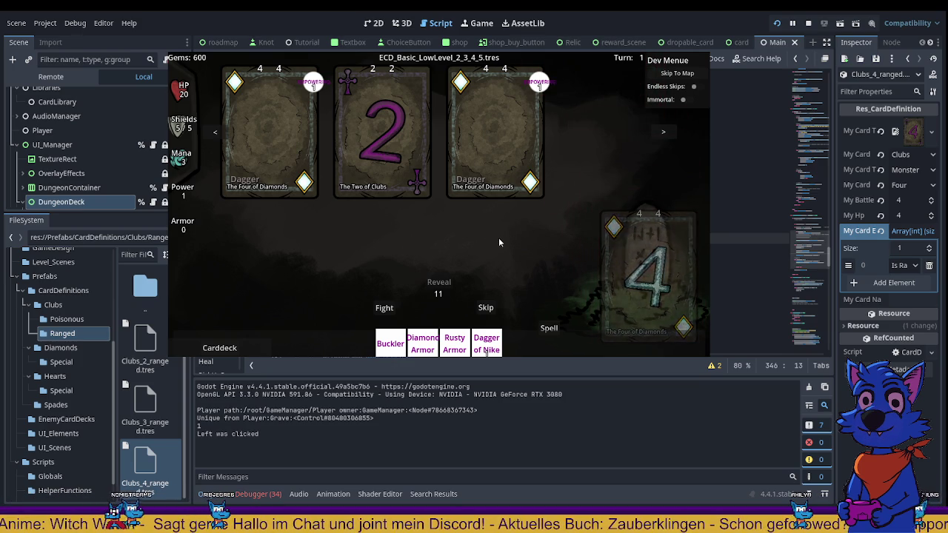
pyautogui.click(407, 178)
pyautogui.click(406, 172)
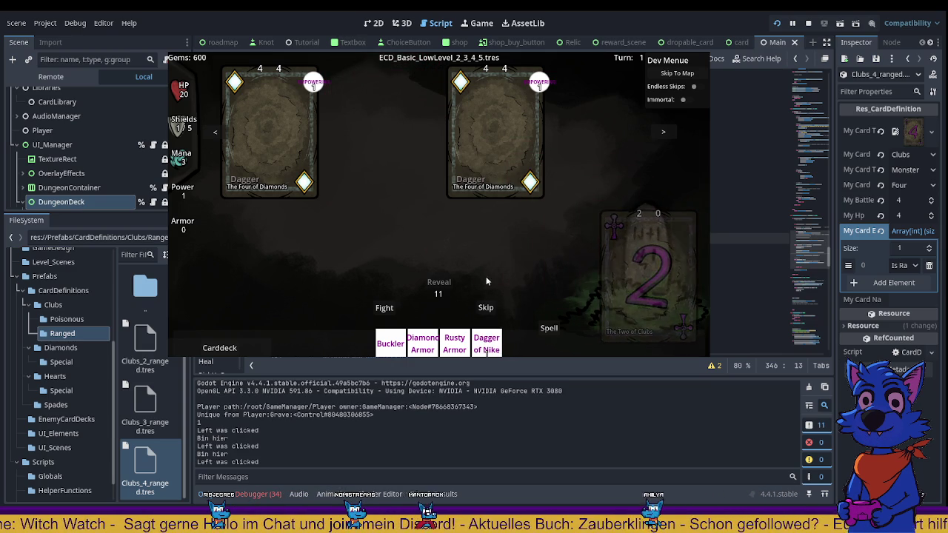
pyautogui.click(460, 194)
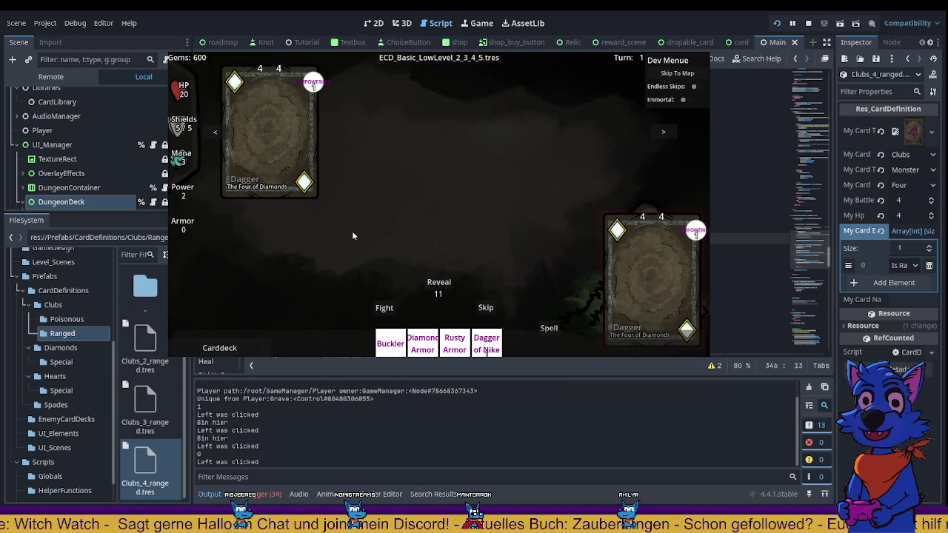
pyautogui.click(290, 149)
pyautogui.click(439, 282)
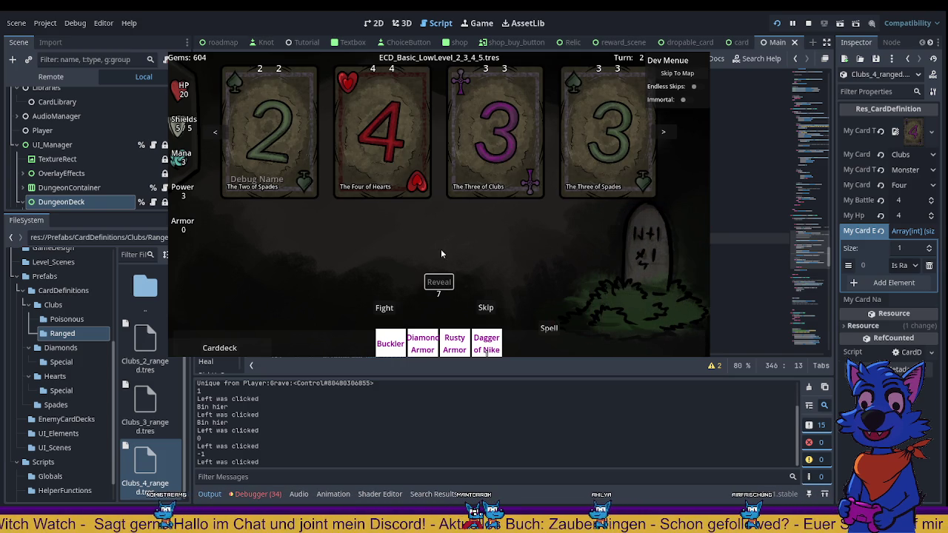
# Fight the Three of Clubs, take the Four of Hearts, fight both spades, then reveal turn 3
pyautogui.click(487, 172)
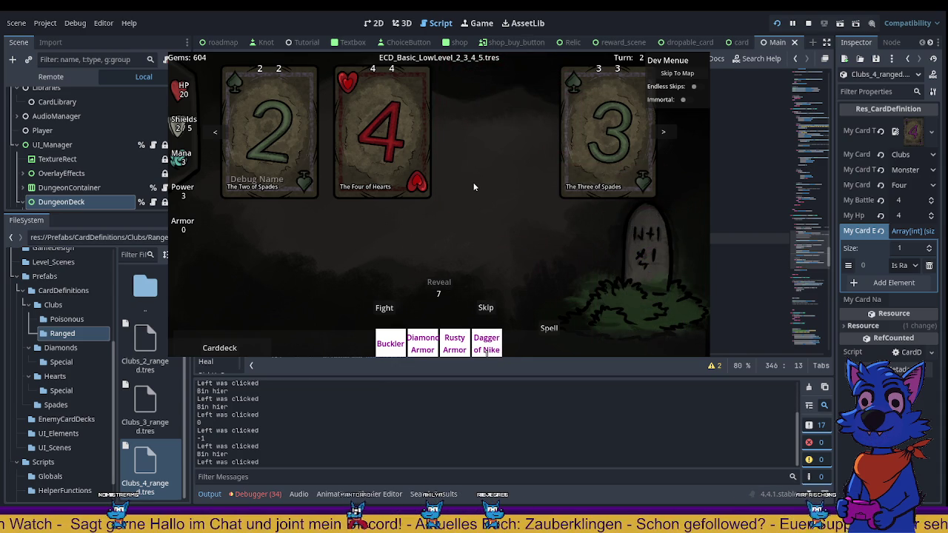
pyautogui.click(424, 153)
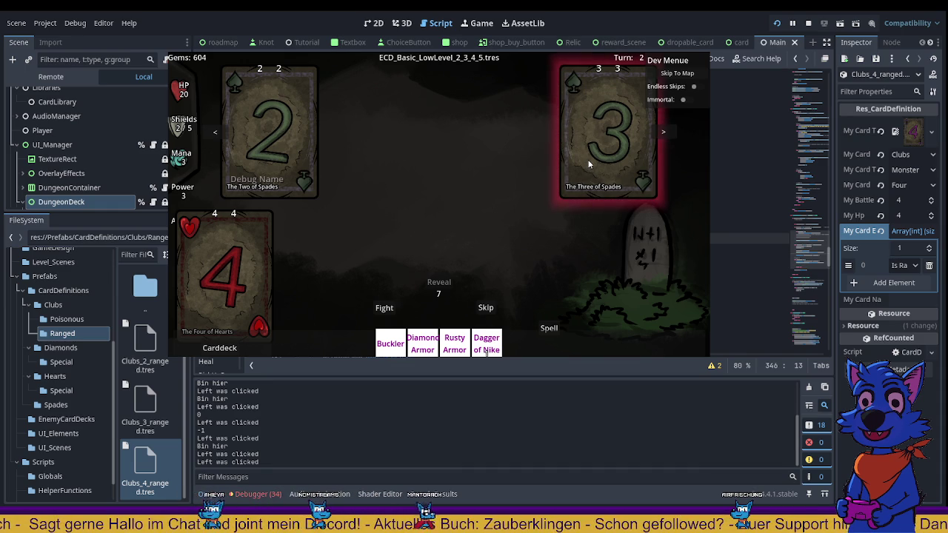
pyautogui.rightClick(592, 162)
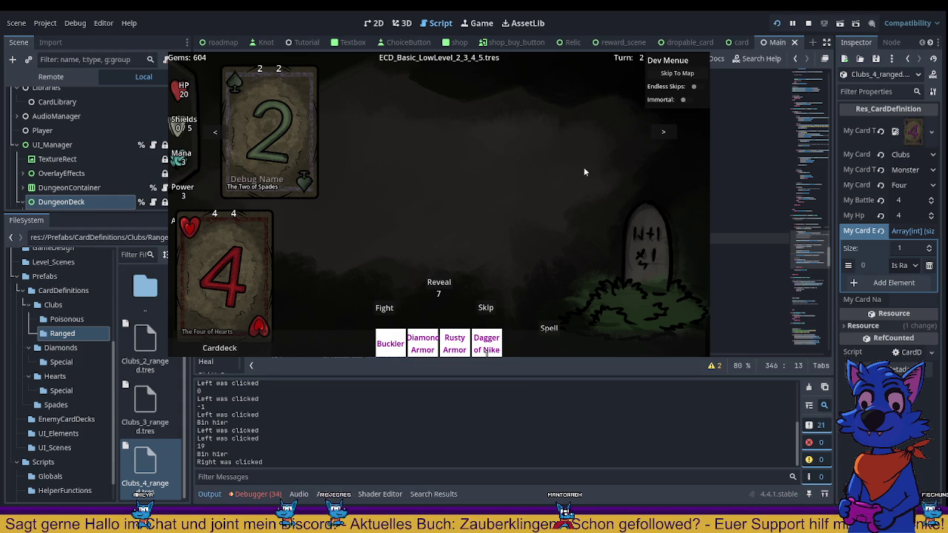
pyautogui.moveTo(487, 351)
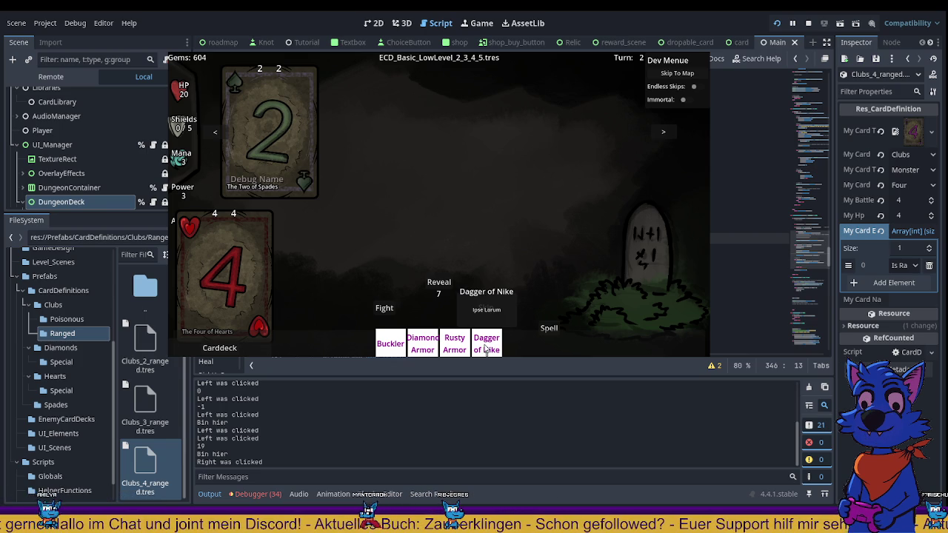
pyautogui.rightClick(295, 165)
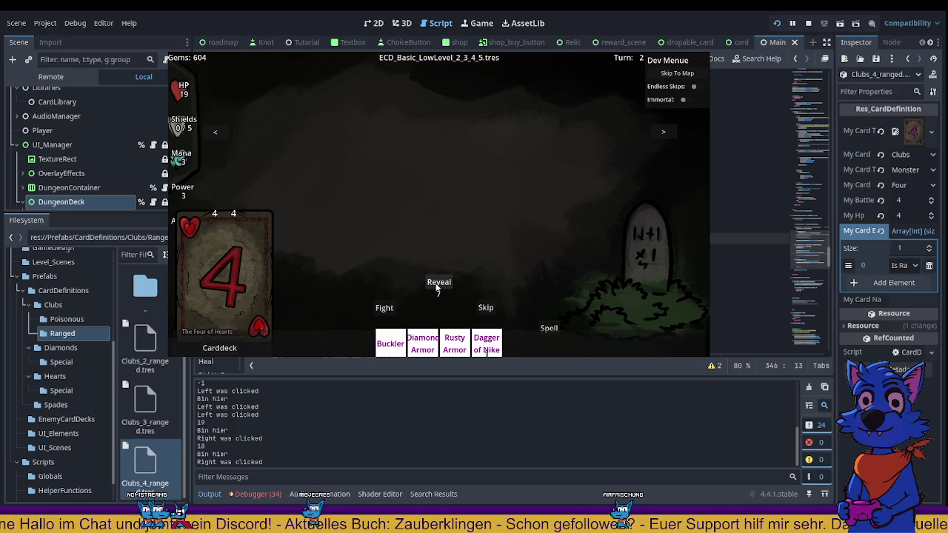
pyautogui.click(437, 284)
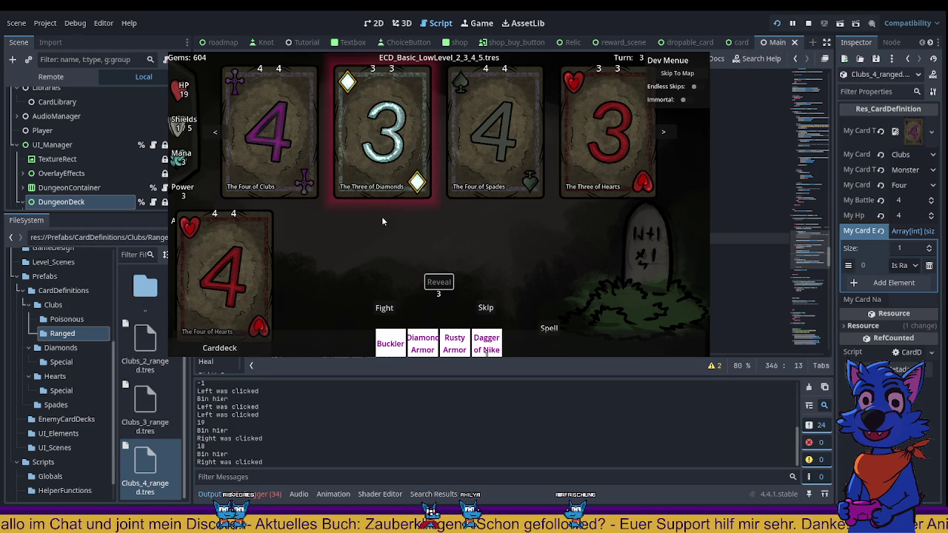
# Take the Four of Spades, battle the Four of Clubs down to 15 HP, then stop the game
pyautogui.click(482, 172)
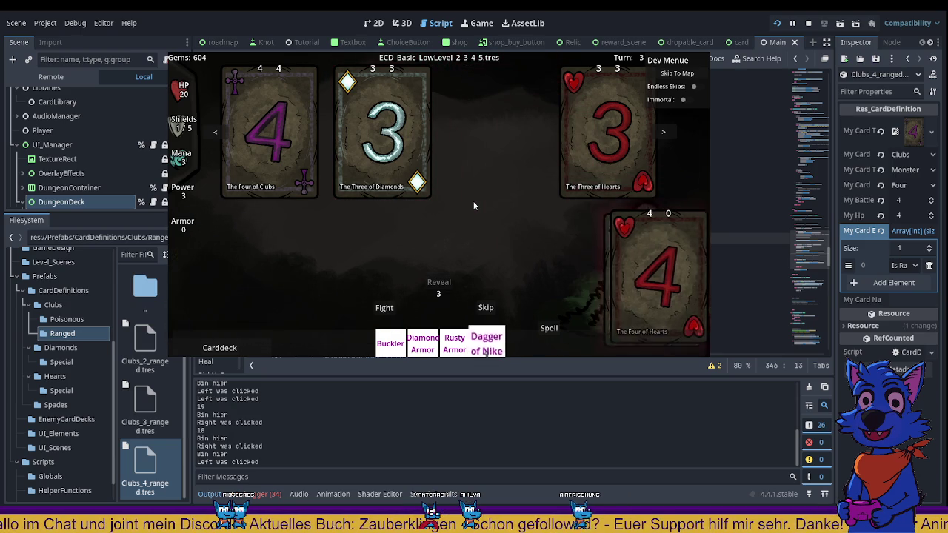
pyautogui.click(283, 135)
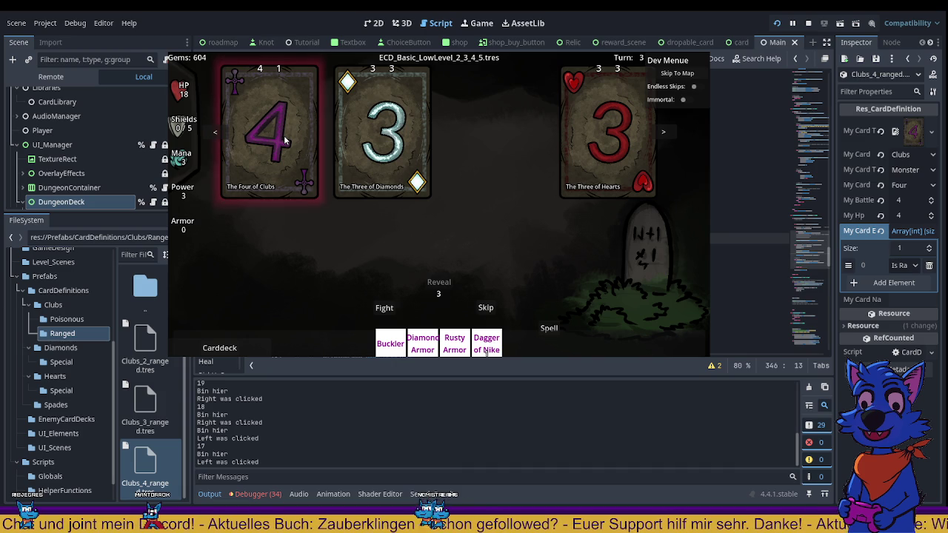
pyautogui.click(284, 139)
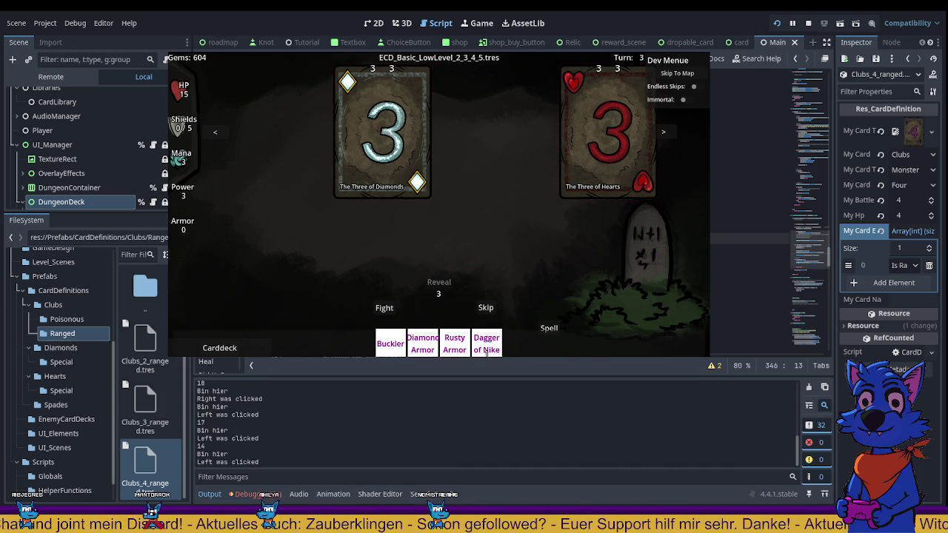
pyautogui.press('F8')
# Search player.gd for 'dagger', then for DAGGEROFNIKE, and jump to its next occurrence
pyautogui.click(604, 207)
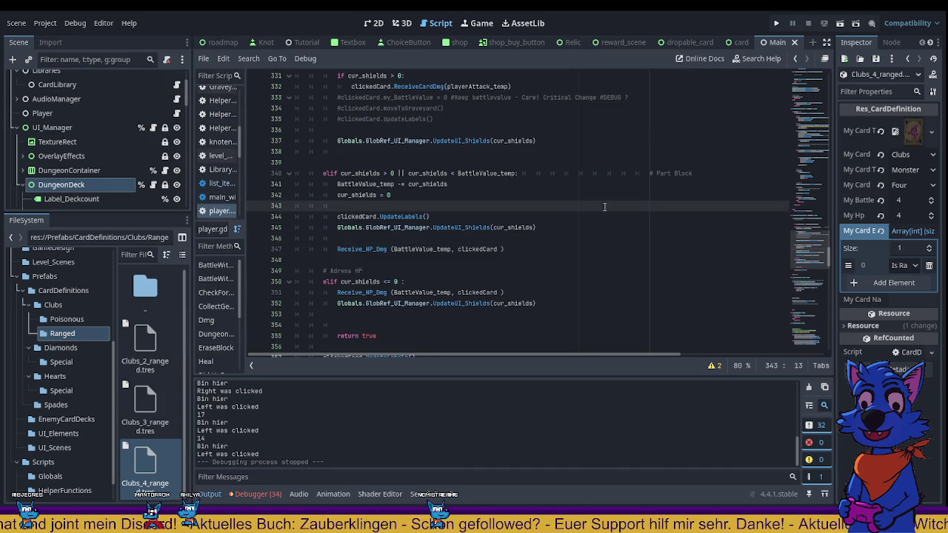
pyautogui.hotkey('ctrl', 'f')
pyautogui.write('dagger')
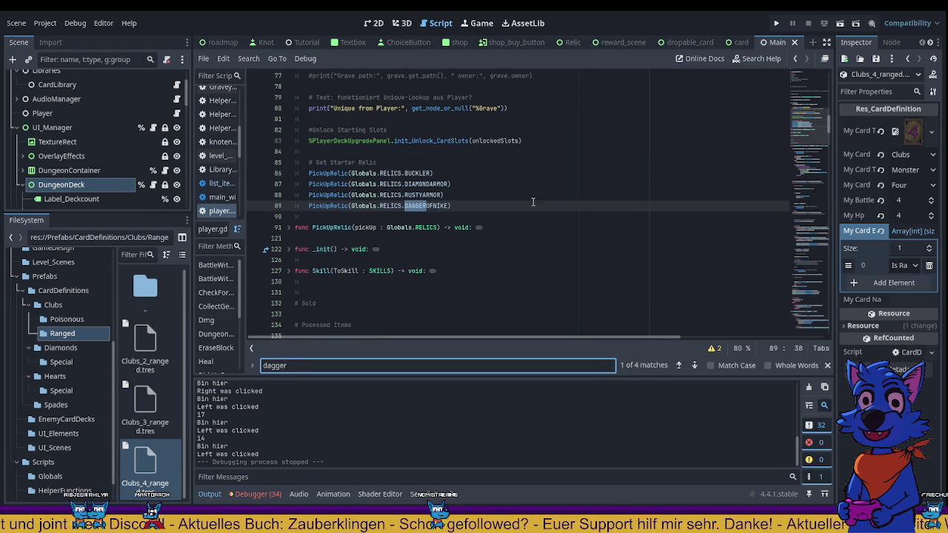
pyautogui.tripleClick(437, 210)
pyautogui.doubleClick(426, 205)
pyautogui.hotkey('ctrl', 'f')
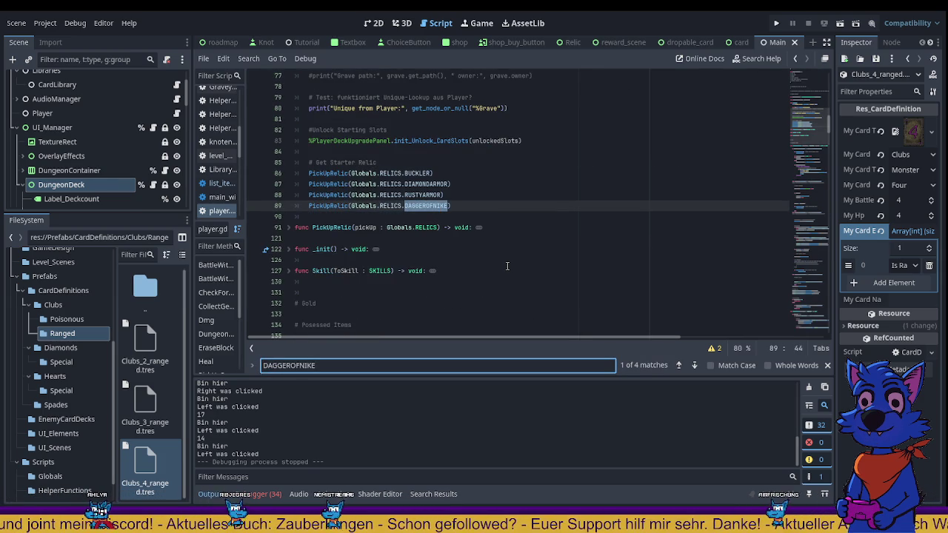
pyautogui.press('Return')
# Inspect the playerReceivedDmg check guarding the DAGGEROFNIKE heal in DungeonCardClicked
pyautogui.click(507, 229)
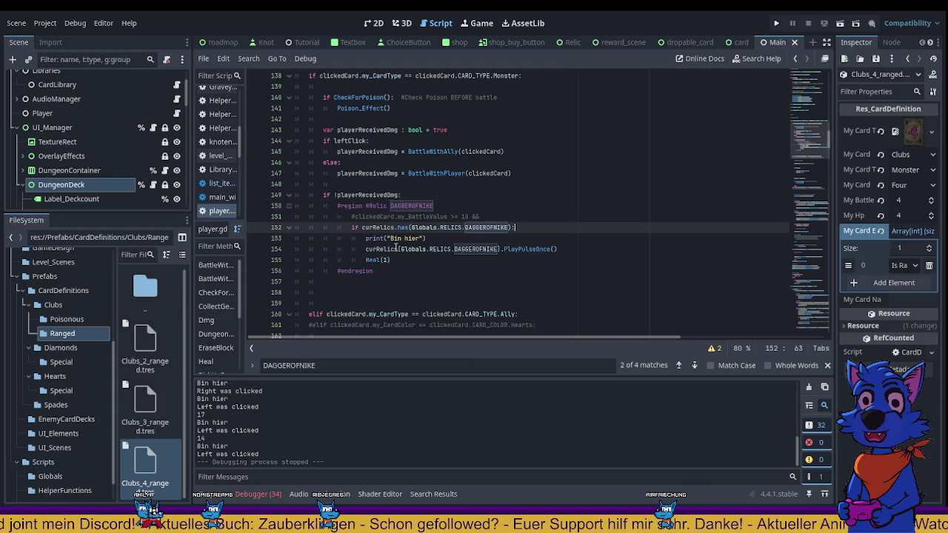
pyautogui.doubleClick(351, 194)
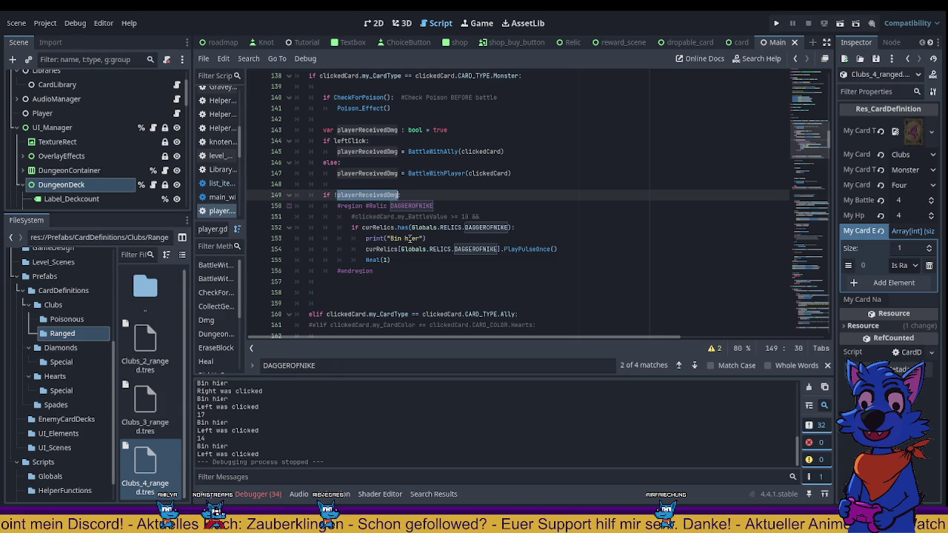
pyautogui.scroll(1, 409, 239)
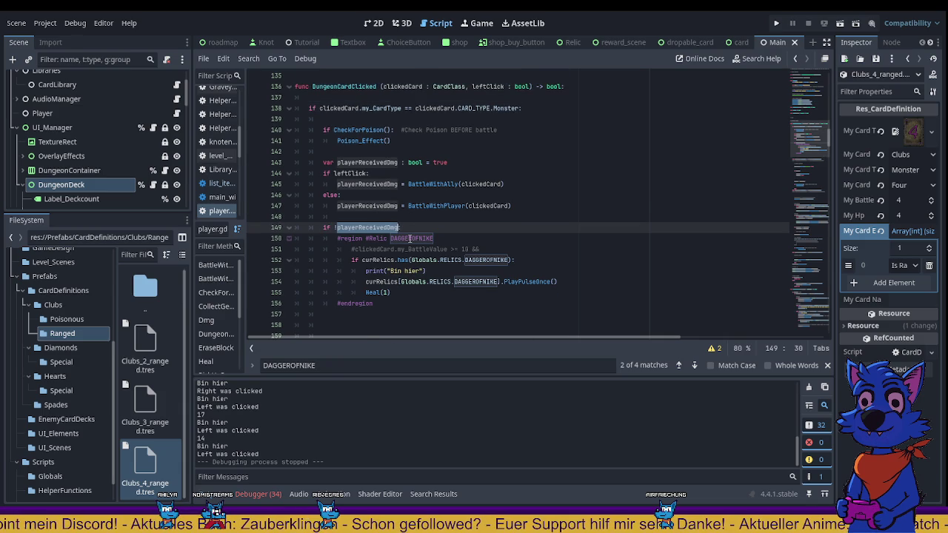
pyautogui.scroll(1, 410, 239)
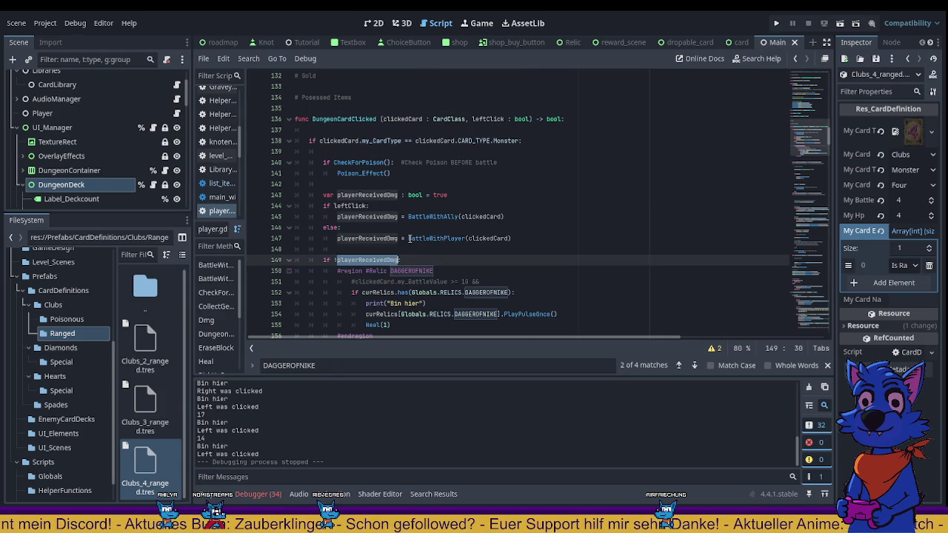
pyautogui.click(459, 194)
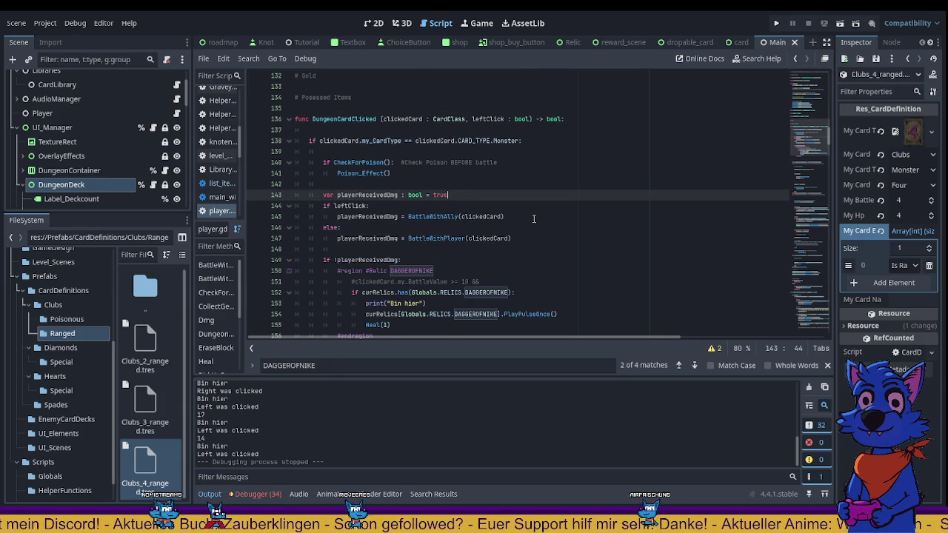
# Add a blank line after line 143 and jump to the BattleWithAlly definition
pyautogui.press('Return')
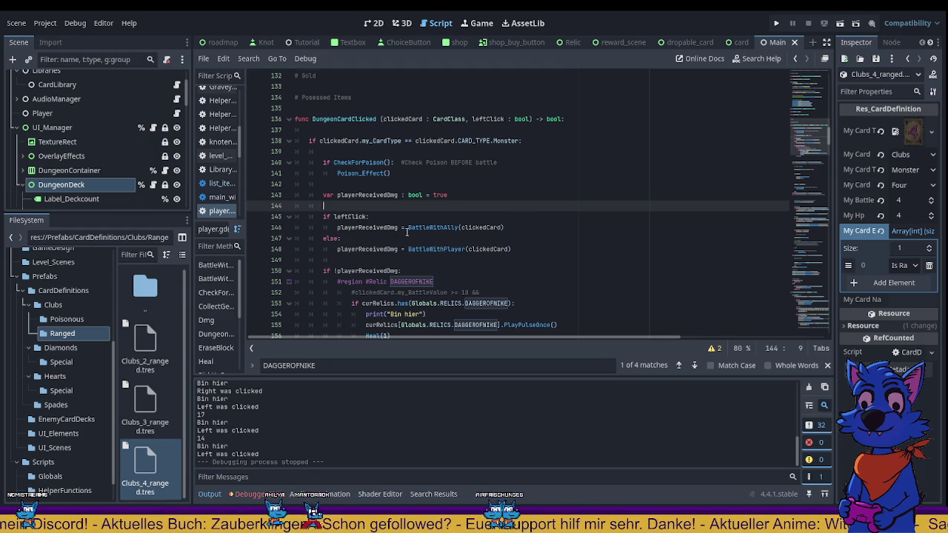
pyautogui.doubleClick(433, 227)
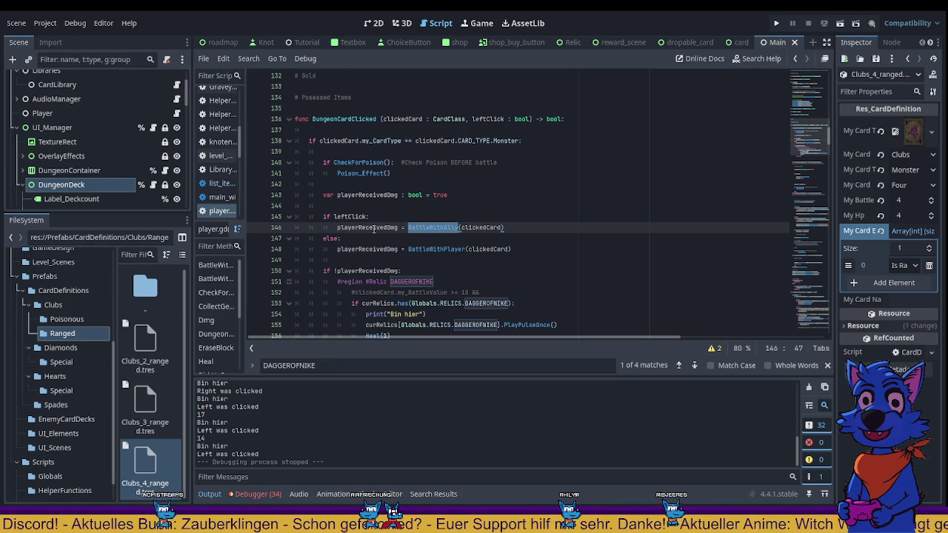
pyautogui.doubleClick(374, 228)
pyautogui.doubleClick(422, 228)
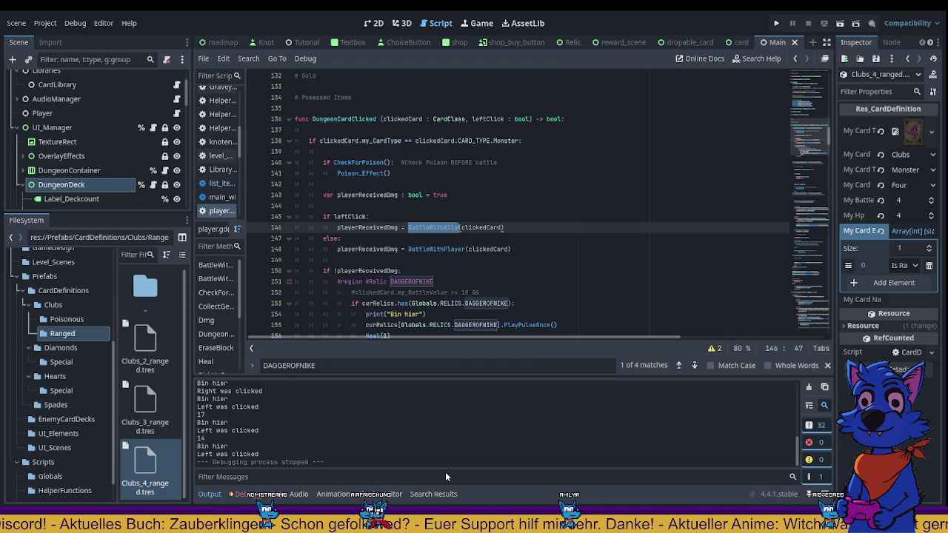
pyautogui.press('F12')
# Scroll down to the shield-blocking branches of the BattleWithPlayer function
pyautogui.scroll(-5, 456, 256)
pyautogui.scroll(7, 455, 256)
pyautogui.scroll(-4, 455, 255)
pyautogui.scroll(3, 456, 255)
pyautogui.scroll(-4, 456, 256)
pyautogui.scroll(9, 456, 256)
pyautogui.scroll(-16, 455, 256)
pyautogui.scroll(-13, 456, 255)
pyautogui.scroll(-5, 456, 255)
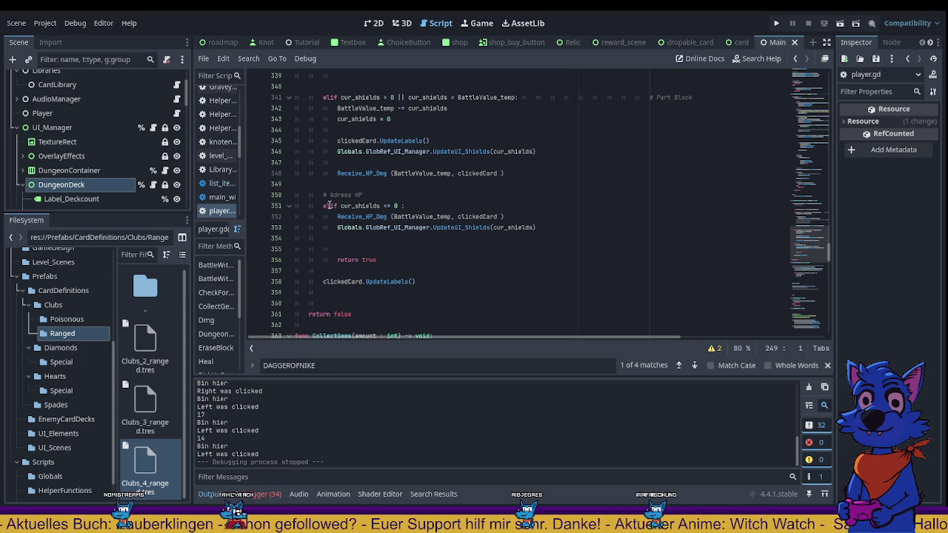
pyautogui.moveTo(323, 205); pyautogui.dragTo(407, 207)
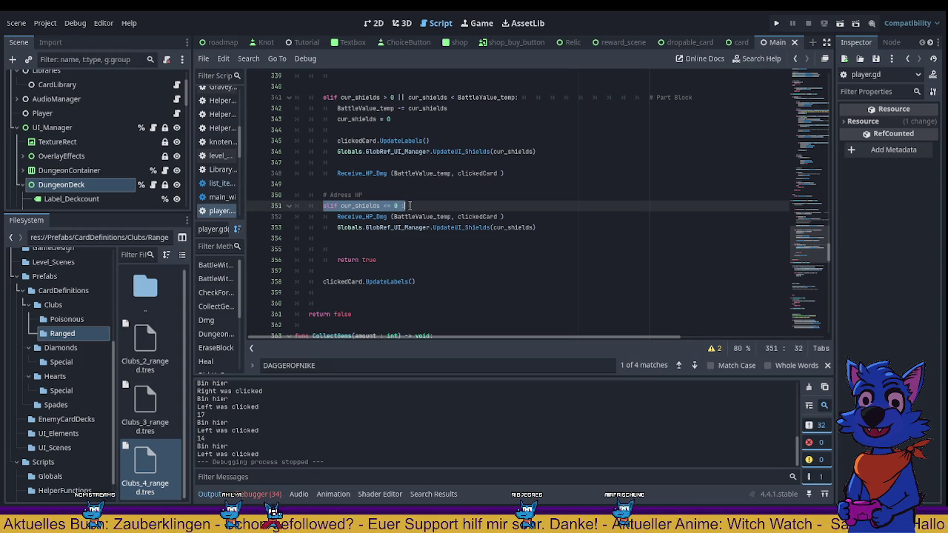
pyautogui.click(532, 217)
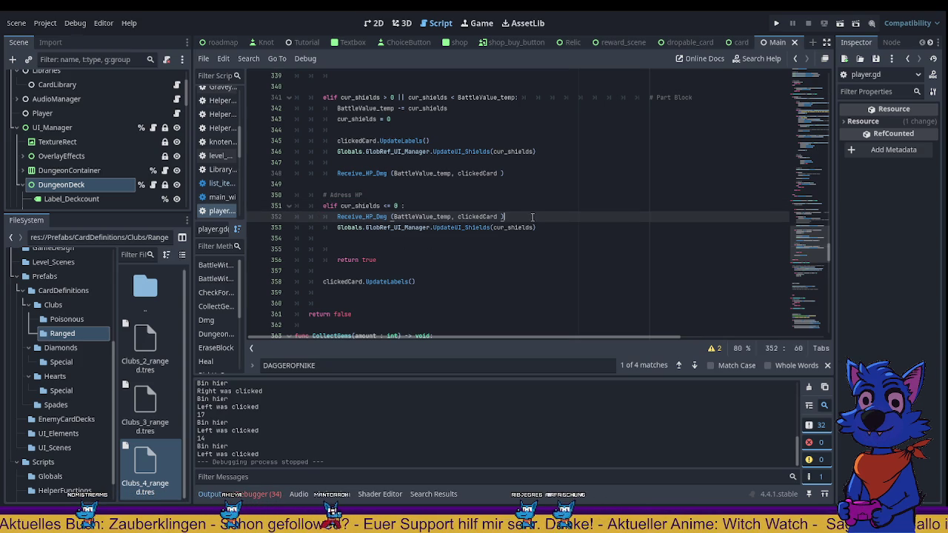
pyautogui.moveTo(322, 206); pyautogui.dragTo(406, 206)
pyautogui.click(399, 238)
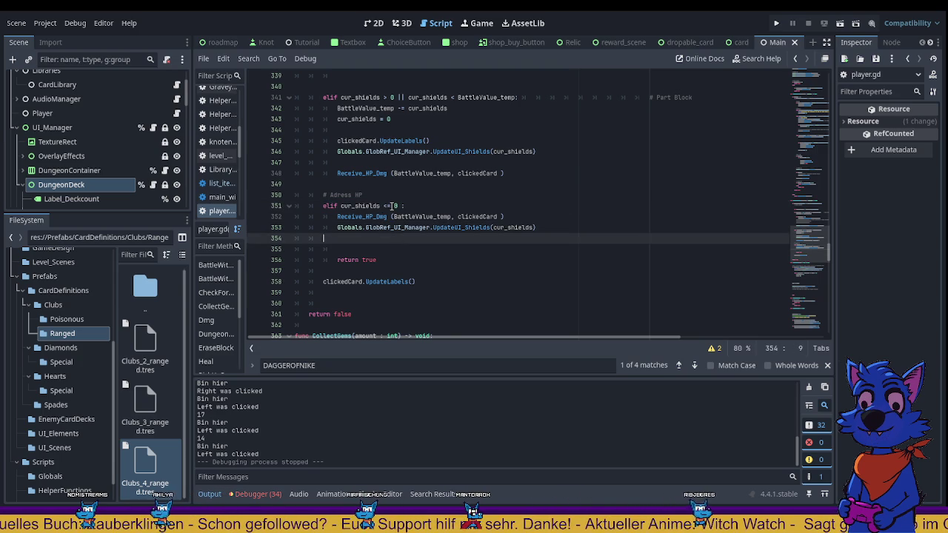
pyautogui.click(406, 206)
pyautogui.moveTo(406, 206)
pyautogui.mouseDown()
pyautogui.moveTo(320, 206)
pyautogui.moveTo(329, 210)
pyautogui.mouseUp()
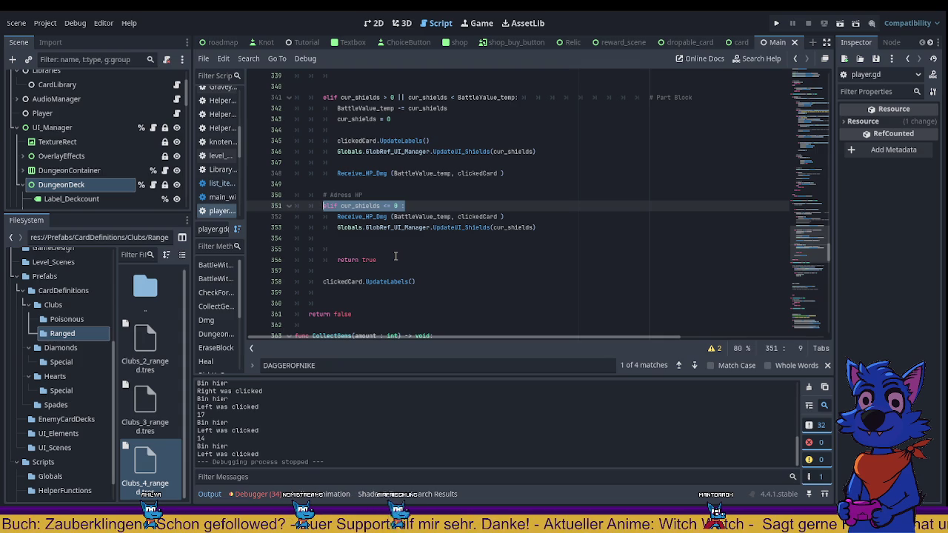
pyautogui.scroll(1, 396, 256)
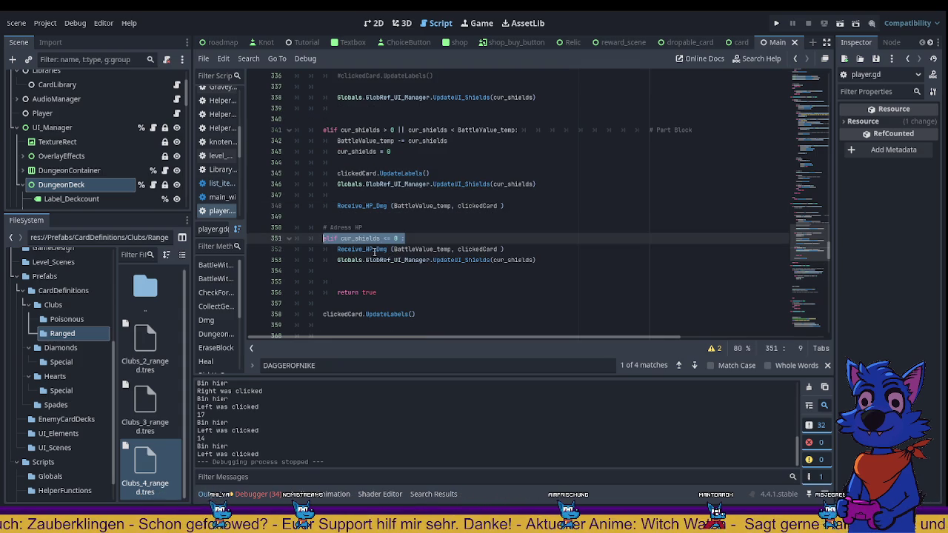
pyautogui.doubleClick(374, 249)
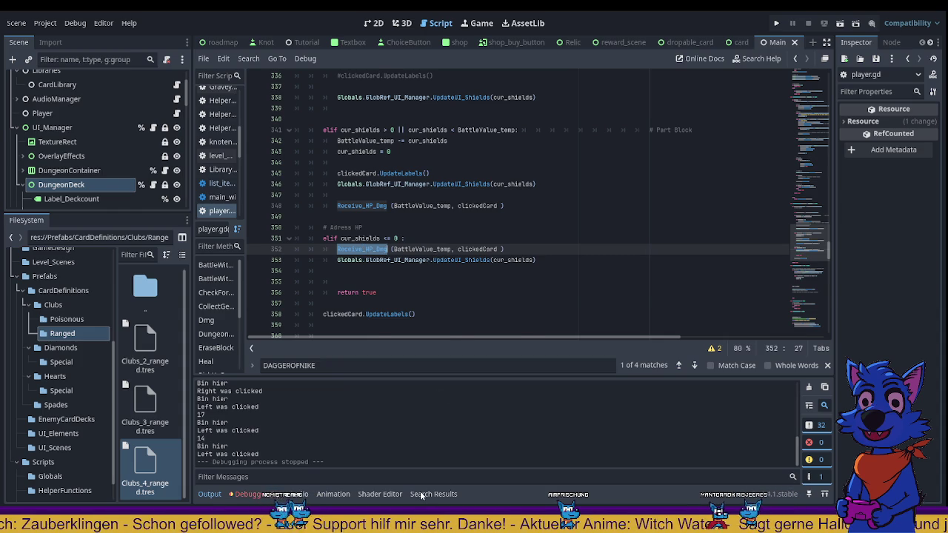
pyautogui.press('F12')
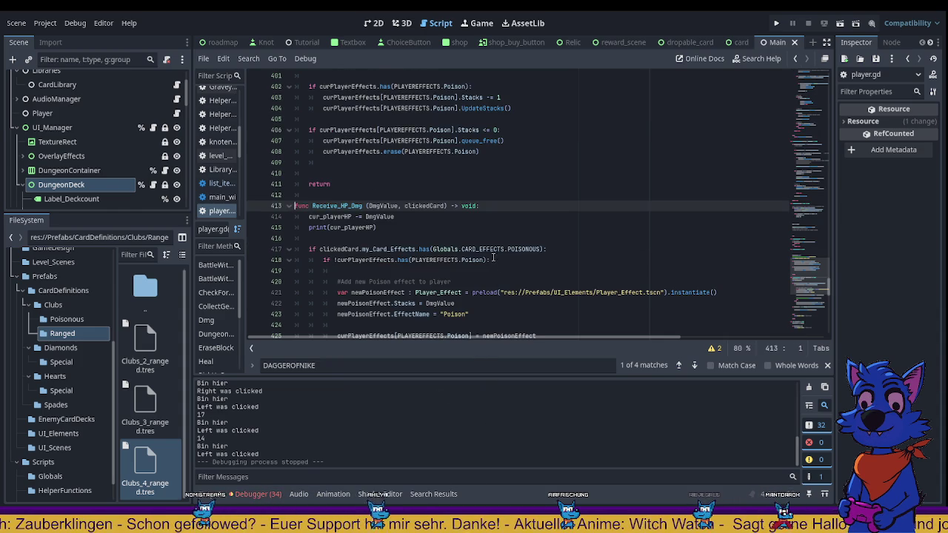
pyautogui.press('End')
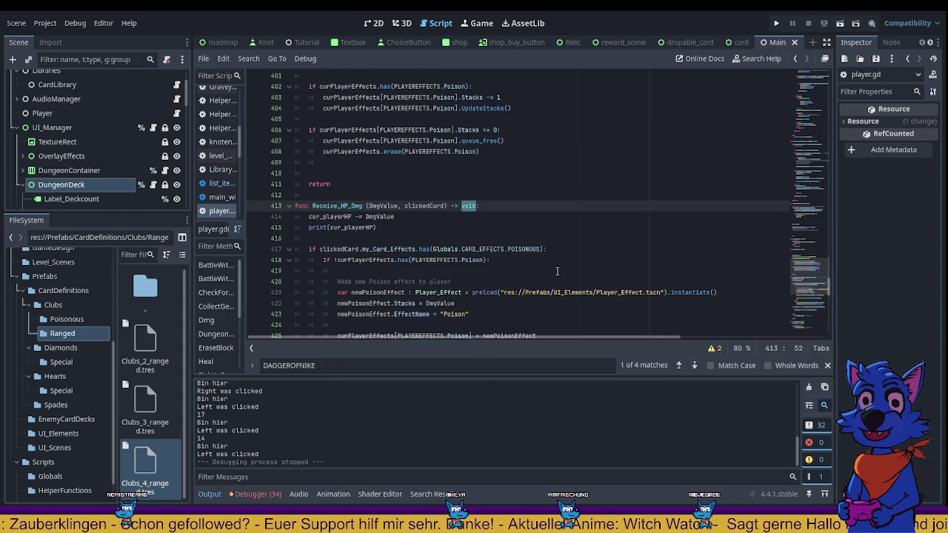
pyautogui.write('bool')
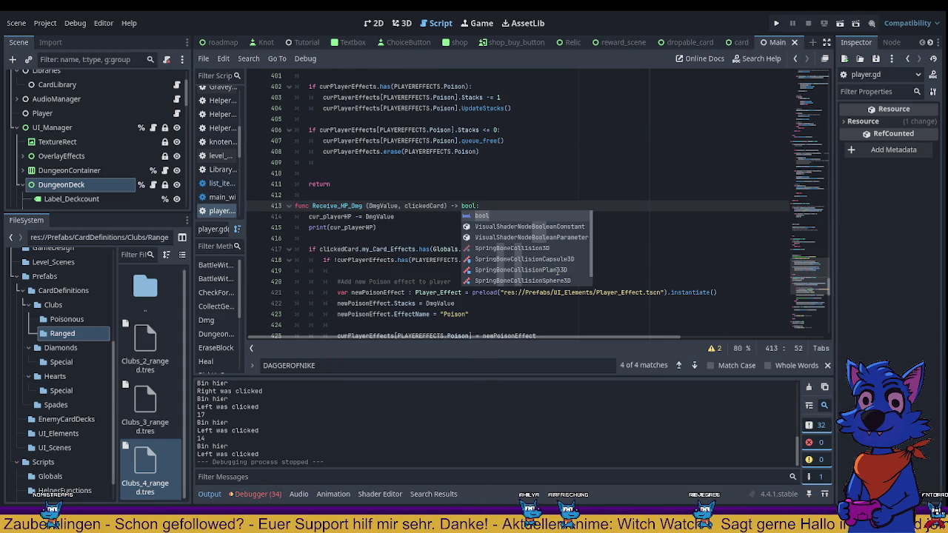
pyautogui.hotkey('ctrl', 'z')
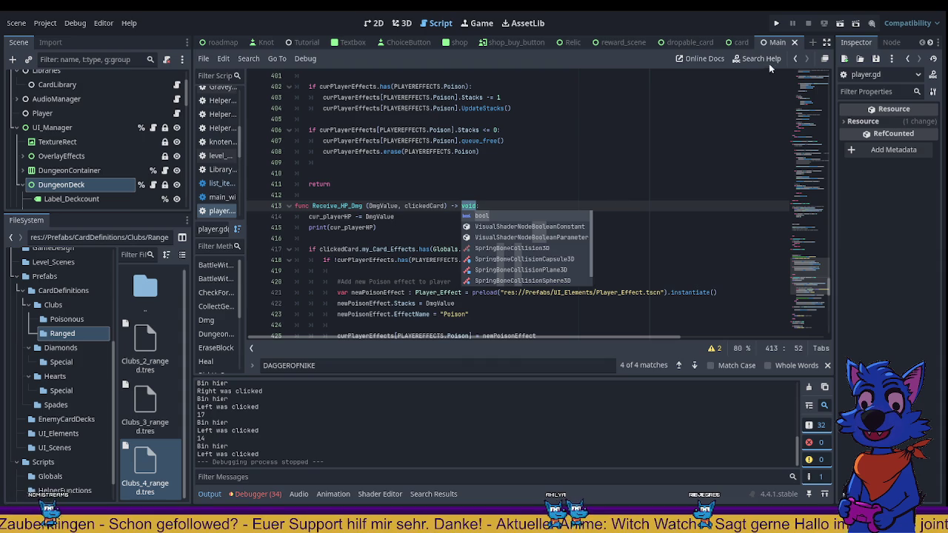
pyautogui.hotkey('ctrl', 'z')
pyautogui.press('Escape')
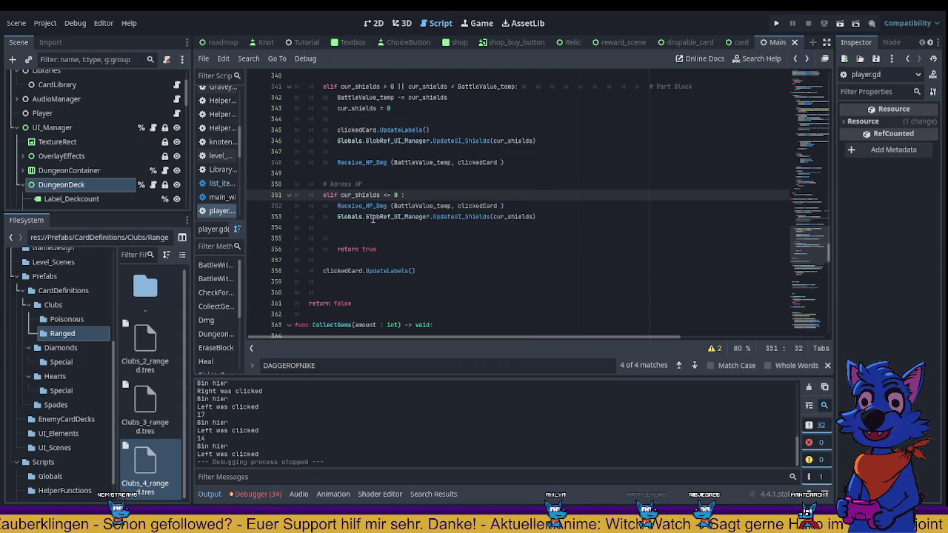
# Add a return true line after the part-block branch's Receive_HP_Dmg call
pyautogui.doubleClick(361, 205)
pyautogui.scroll(1, 464, 224)
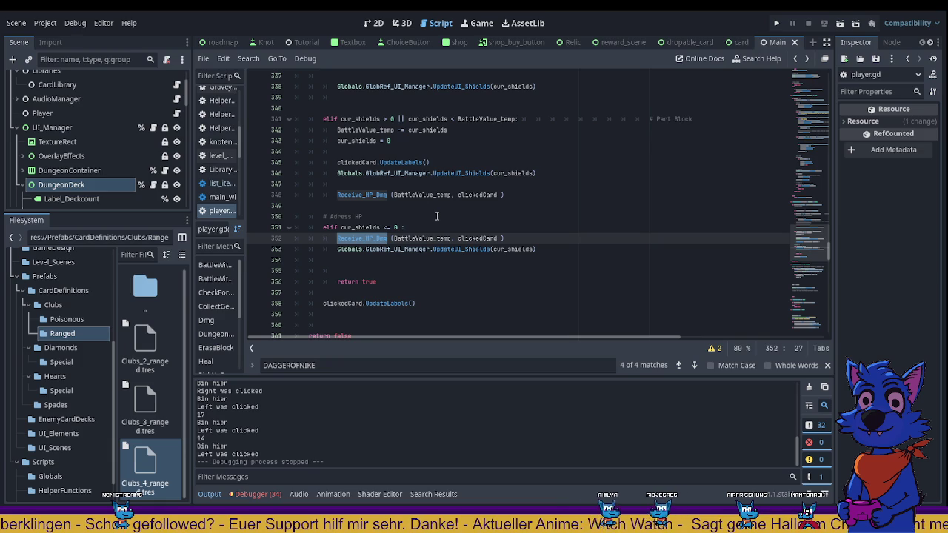
pyautogui.moveTo(331, 284); pyautogui.dragTo(388, 281)
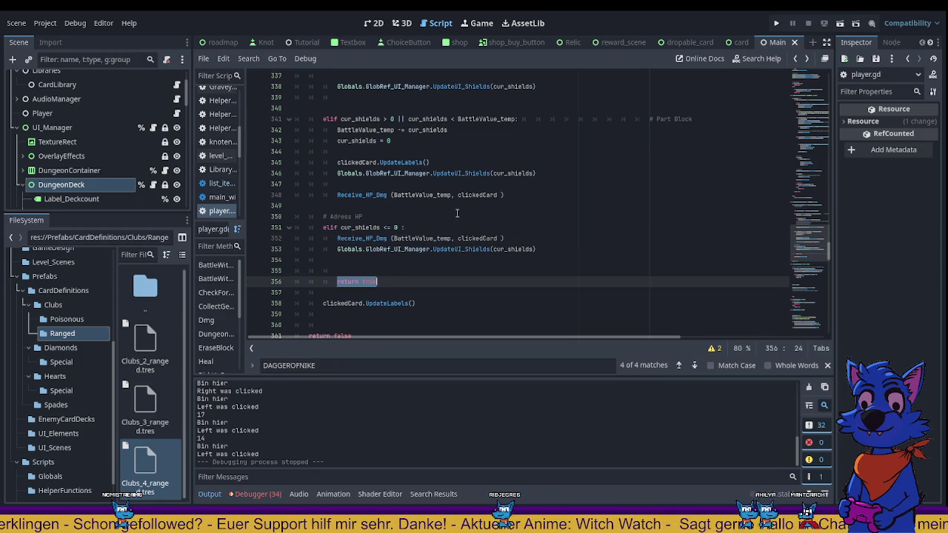
pyautogui.click(527, 193)
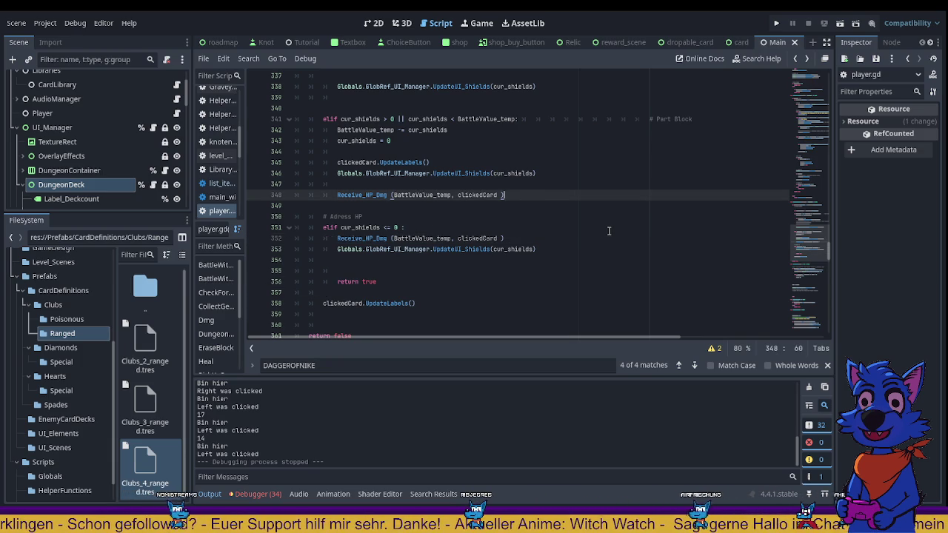
pyautogui.press('Return')
pyautogui.press('Return')
pyautogui.write('DAGGEROFNIKE')
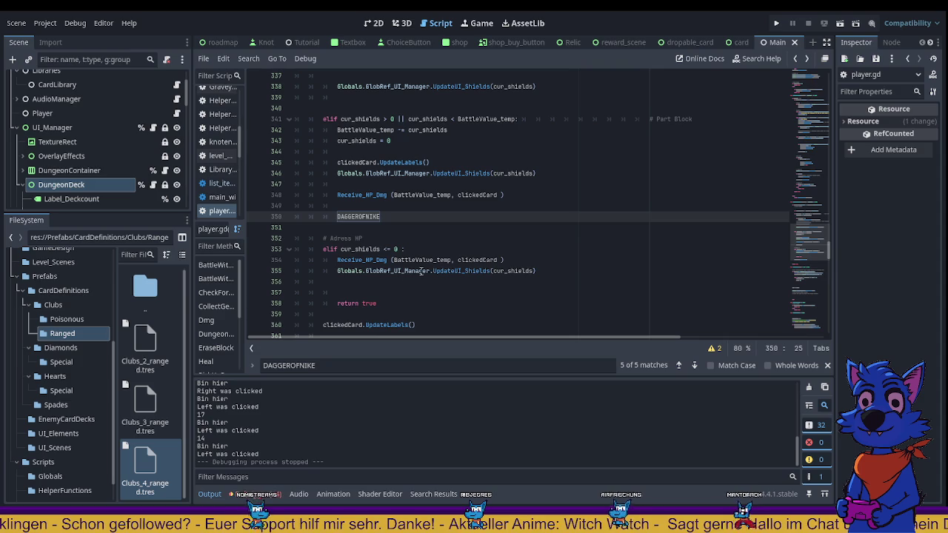
pyautogui.click(359, 209)
pyautogui.hotkey('ctrl', 'z')
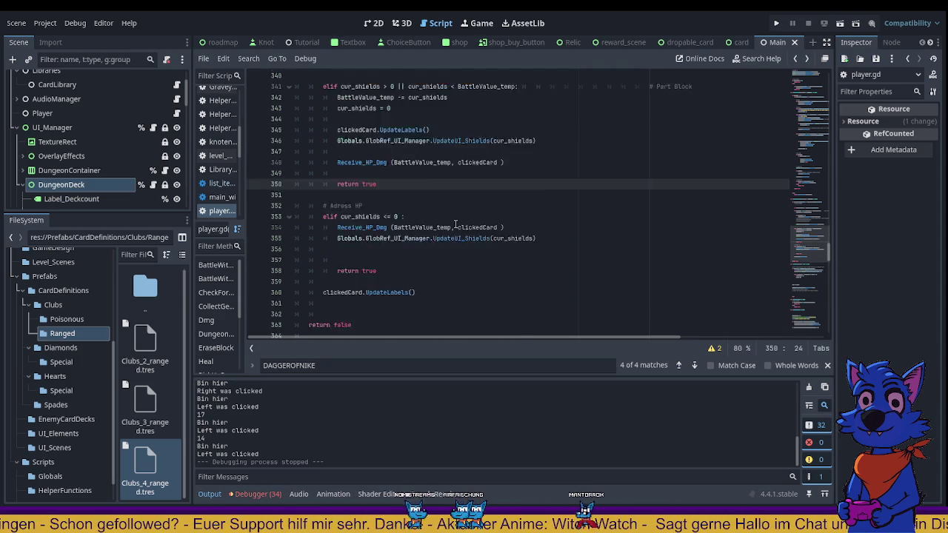
# Move the trailing clickedCard.UpdateLabels() before both return true lines, fix indentation, and save
pyautogui.scroll(-3, 359, 222)
pyautogui.moveTo(308, 228); pyautogui.dragTo(416, 227)
pyautogui.hotkey('ctrl', 'x')
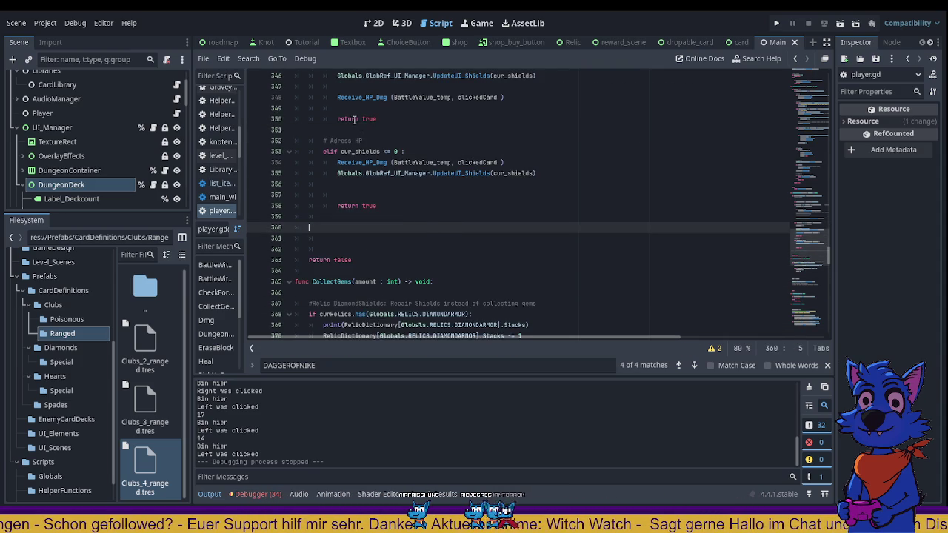
pyautogui.click(358, 109)
pyautogui.hotkey('ctrl', 'v')
pyautogui.hotkey('shift', 'Tab')
pyautogui.click(364, 207)
pyautogui.hotkey('ctrl', 'v')
pyautogui.hotkey('shift', 'Tab')
pyautogui.hotkey('ctrl', 's')
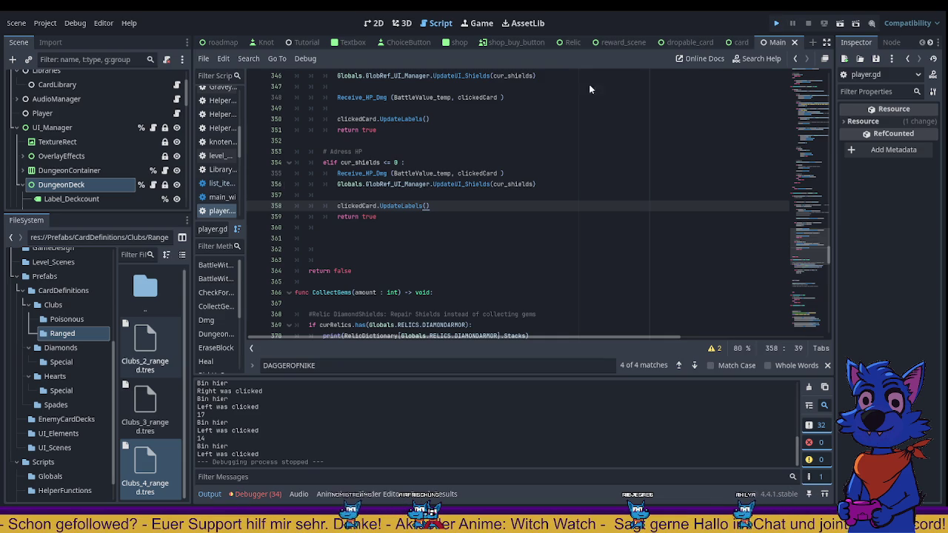
pyautogui.press('F5')
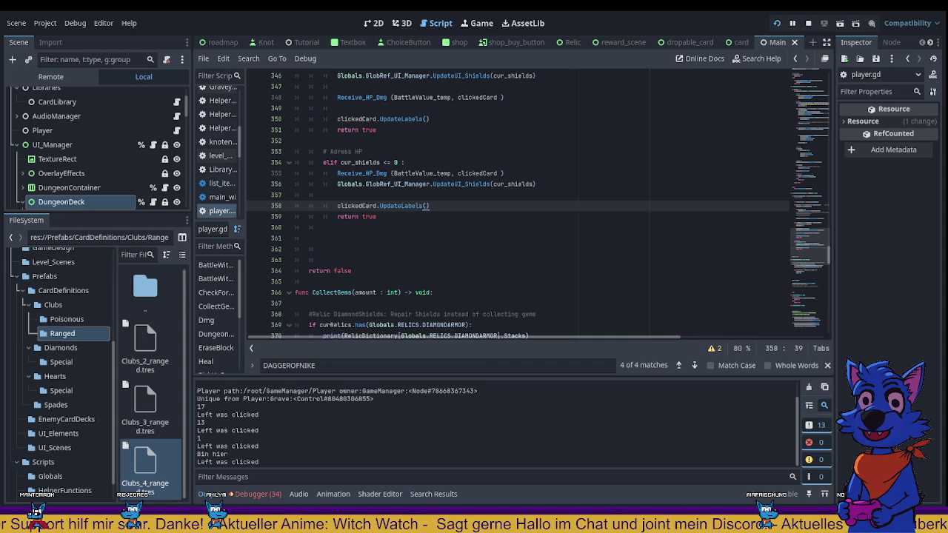
# Stop the playtest run with F8 after testing the revised blocking
pyautogui.press('F8')
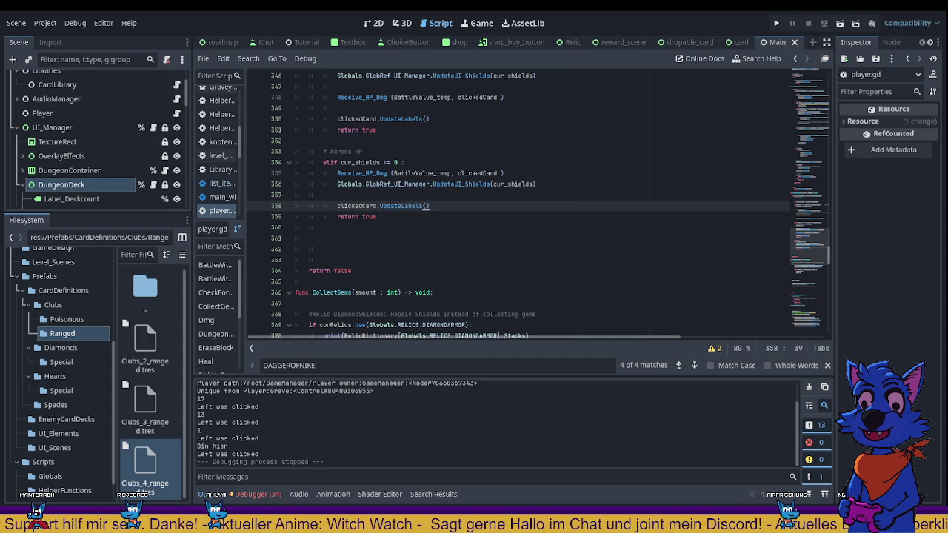
pyautogui.scroll(2, 519, 207)
pyautogui.scroll(2, 519, 207)
pyautogui.scroll(8, 518, 207)
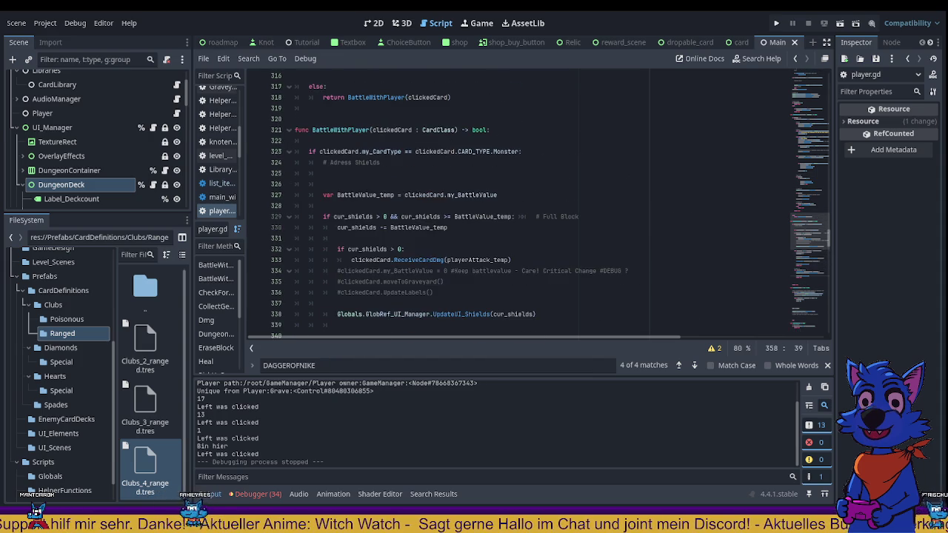
pyautogui.scroll(-10, 518, 208)
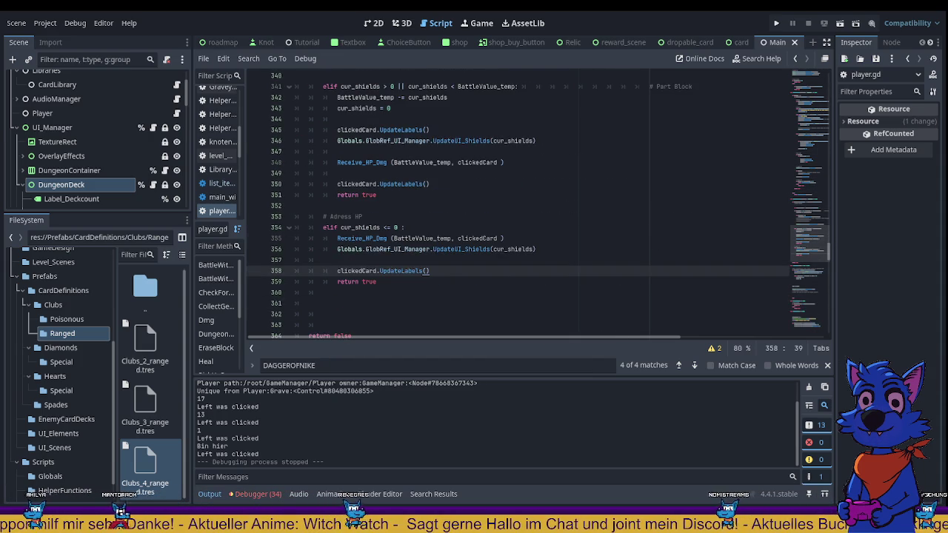
pyautogui.scroll(-3, 538, 204)
pyautogui.scroll(4, 538, 204)
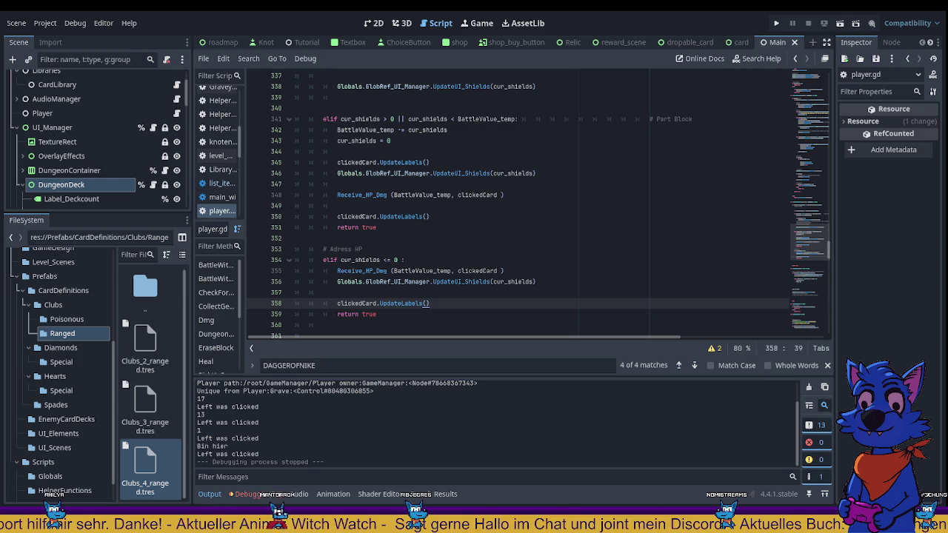
pyautogui.scroll(8, 539, 203)
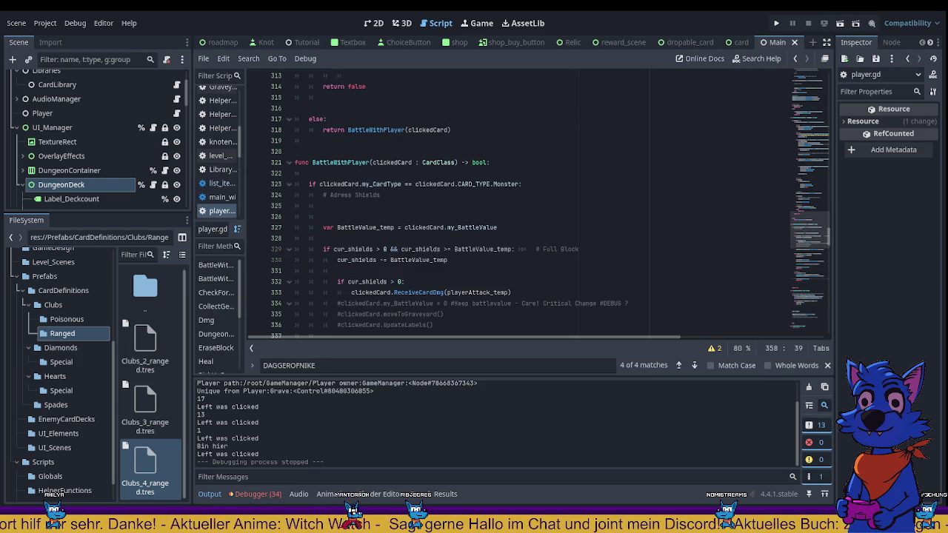
pyautogui.scroll(-9, 538, 203)
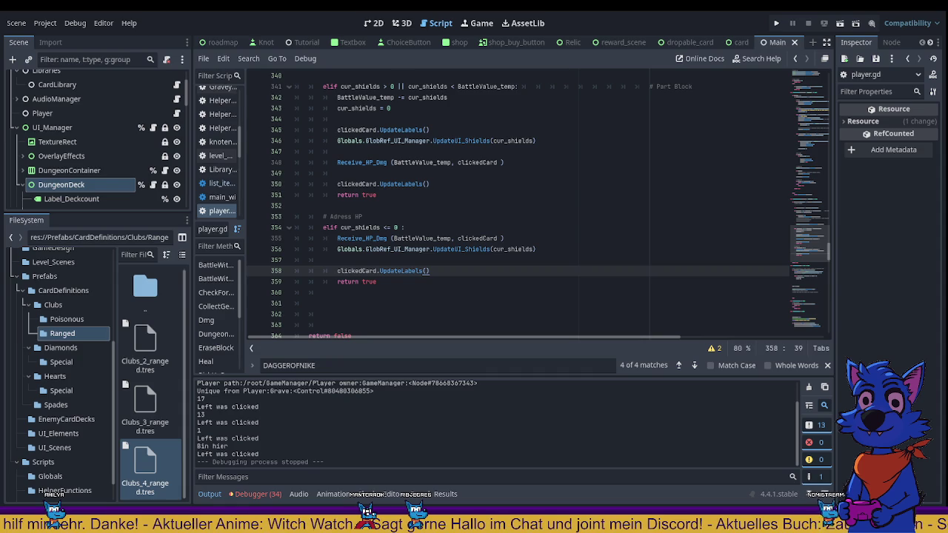
pyautogui.moveTo(376, 195); pyautogui.dragTo(336, 195)
pyautogui.moveTo(378, 281); pyautogui.dragTo(309, 271)
pyautogui.click(339, 281)
pyautogui.scroll(-1, 343, 318)
pyautogui.scroll(-2, 343, 318)
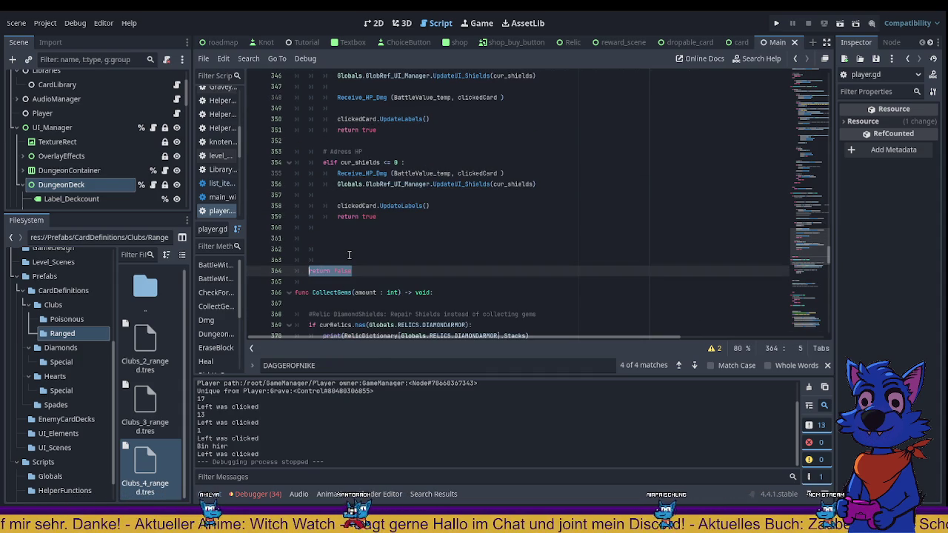
pyautogui.scroll(8, 348, 255)
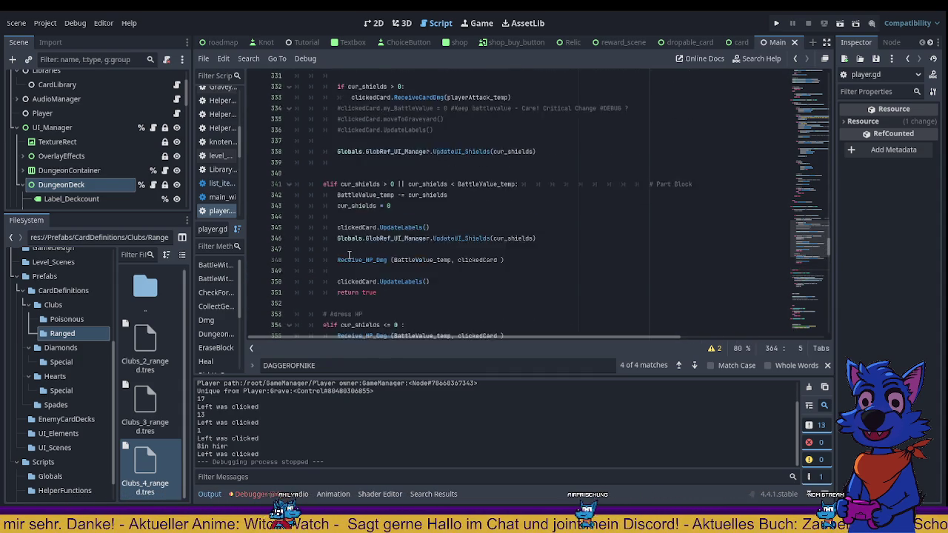
pyautogui.scroll(1, 349, 255)
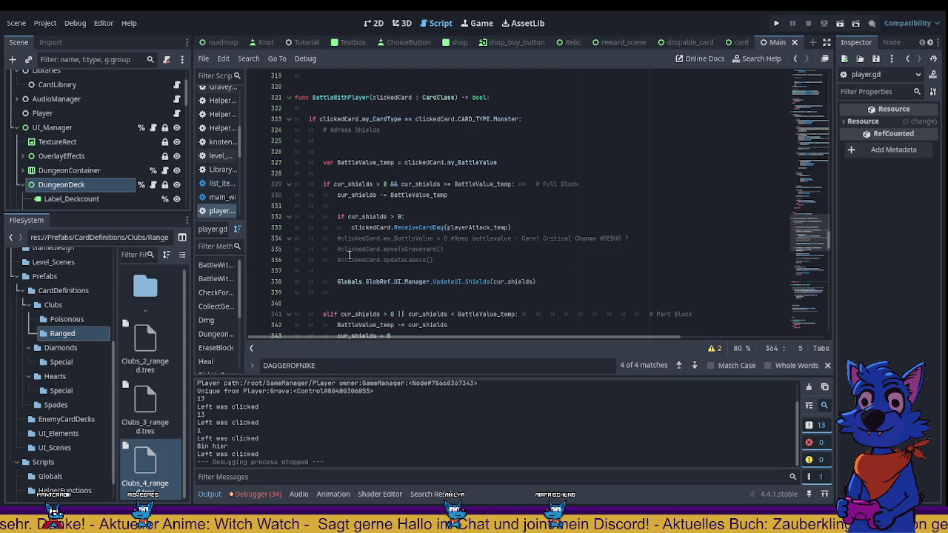
pyautogui.scroll(-20, 348, 255)
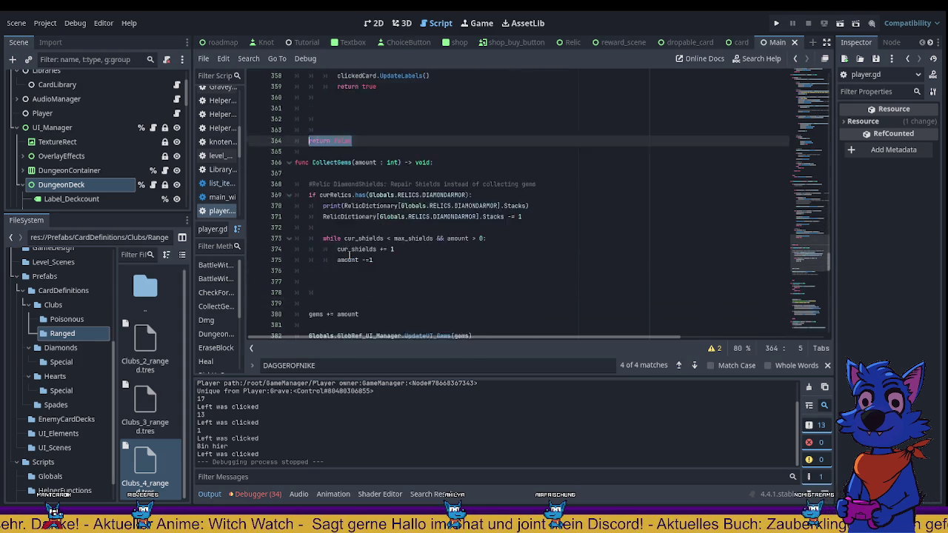
pyautogui.scroll(-12, 349, 255)
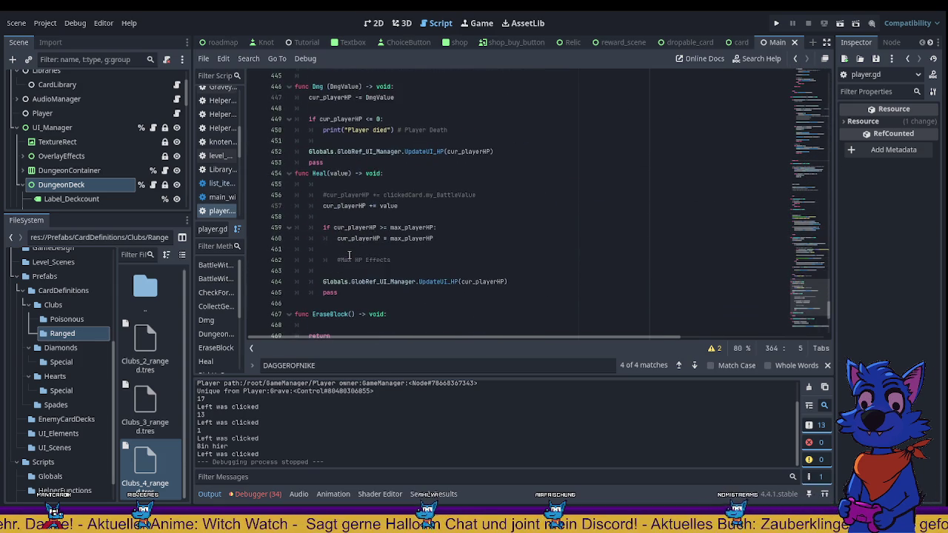
pyautogui.scroll(11, 348, 255)
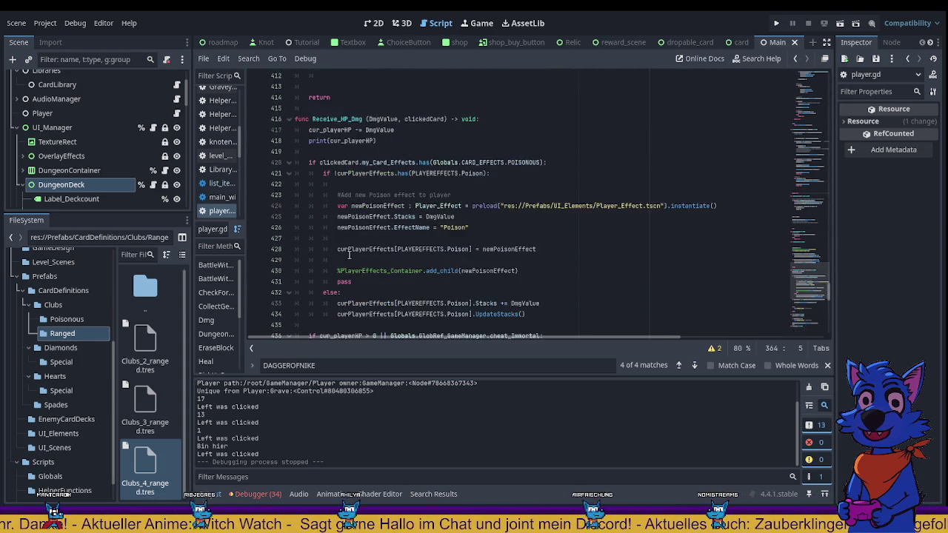
pyautogui.click(459, 209)
# Search player.gd for DAGGEROFNIKE and jump to the relic heal near line 151
pyautogui.hotkey('ctrl', 'f')
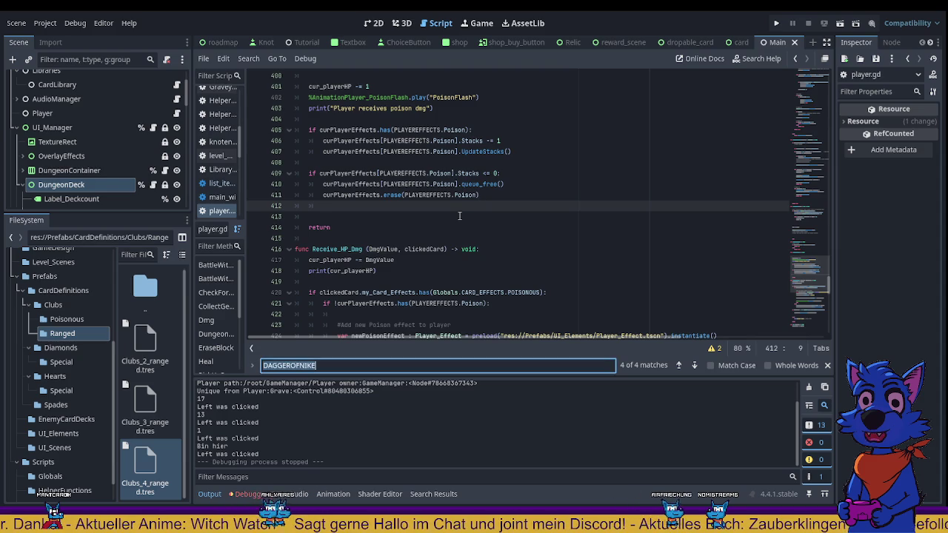
pyautogui.write('D')
pyautogui.press('Return')
pyautogui.write('AGGER')
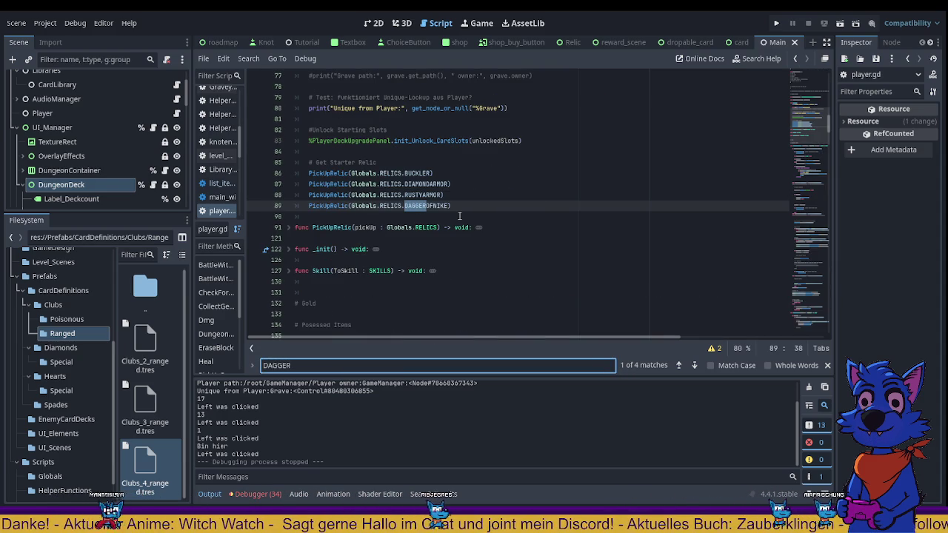
pyautogui.write('OFNIKE')
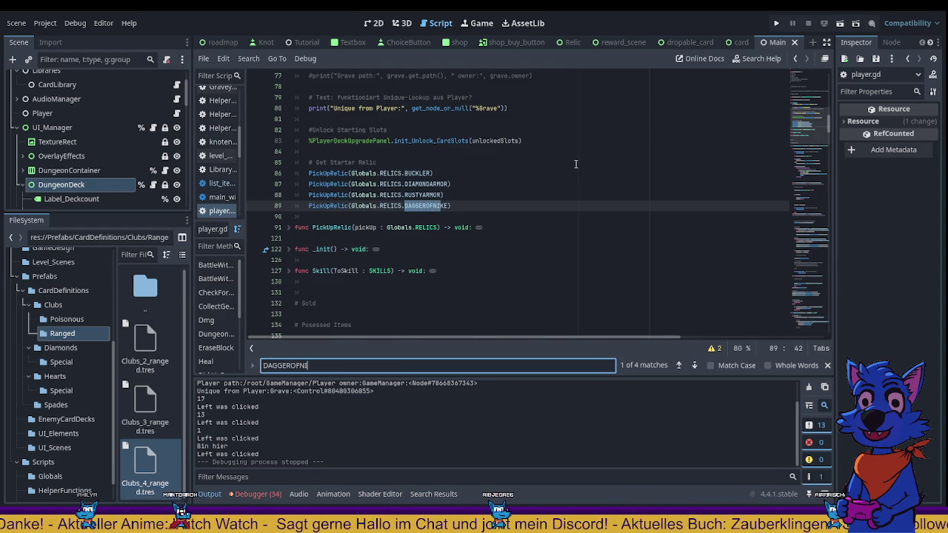
pyautogui.click(695, 365)
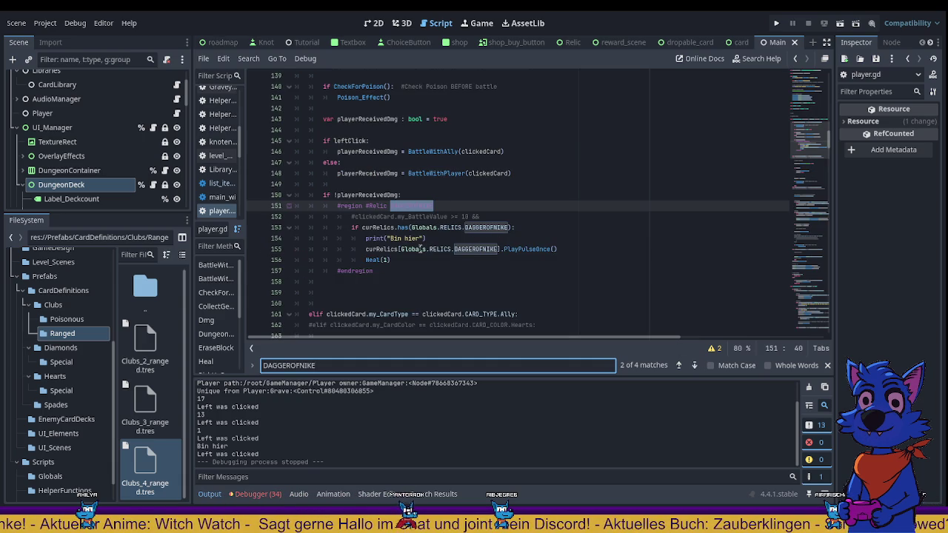
pyautogui.scroll(3, 366, 194)
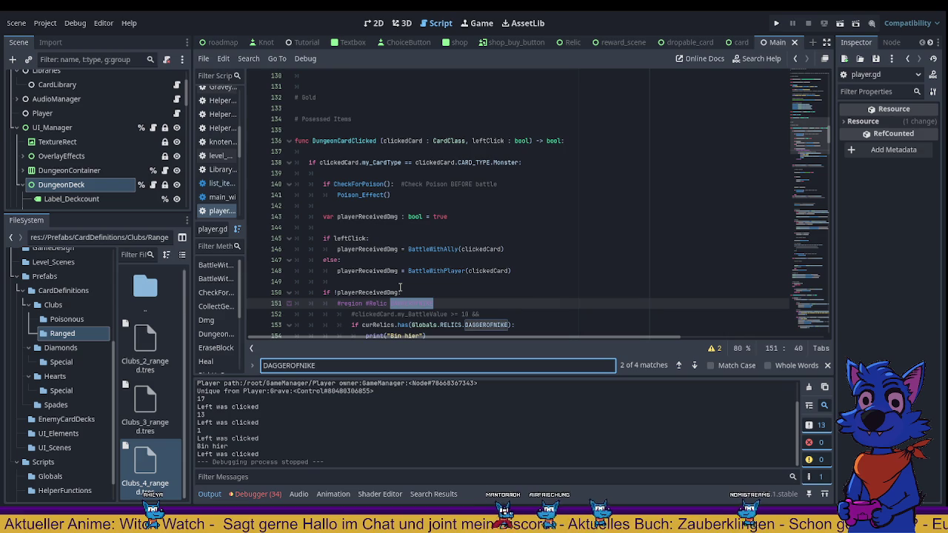
# Append a clickedCard.my_HP <= 0 condition to line 150 using autocomplete
pyautogui.click(399, 289)
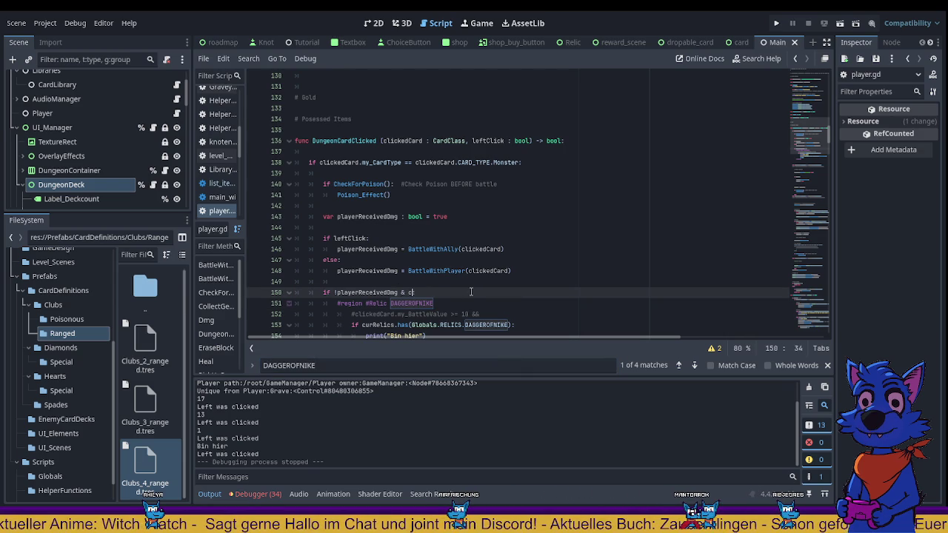
pyautogui.write('l')
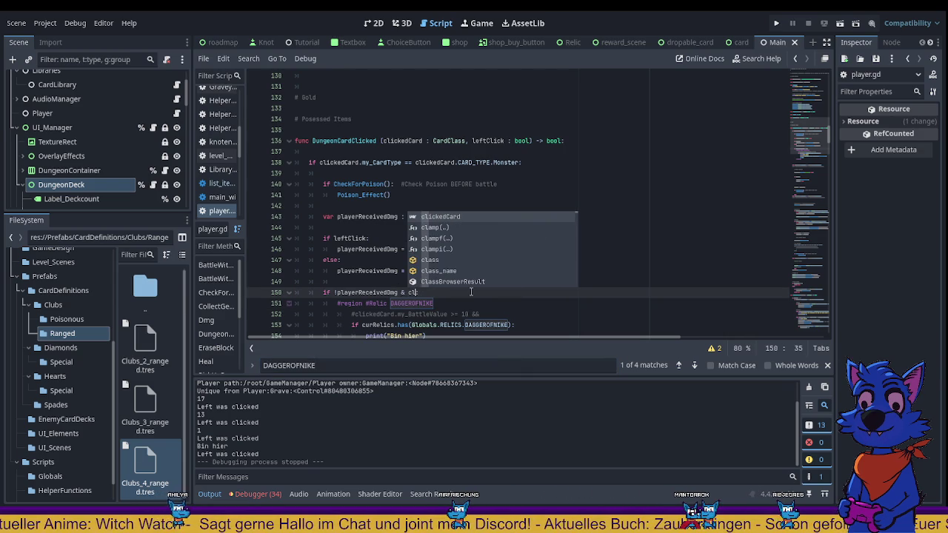
pyautogui.press('Return')
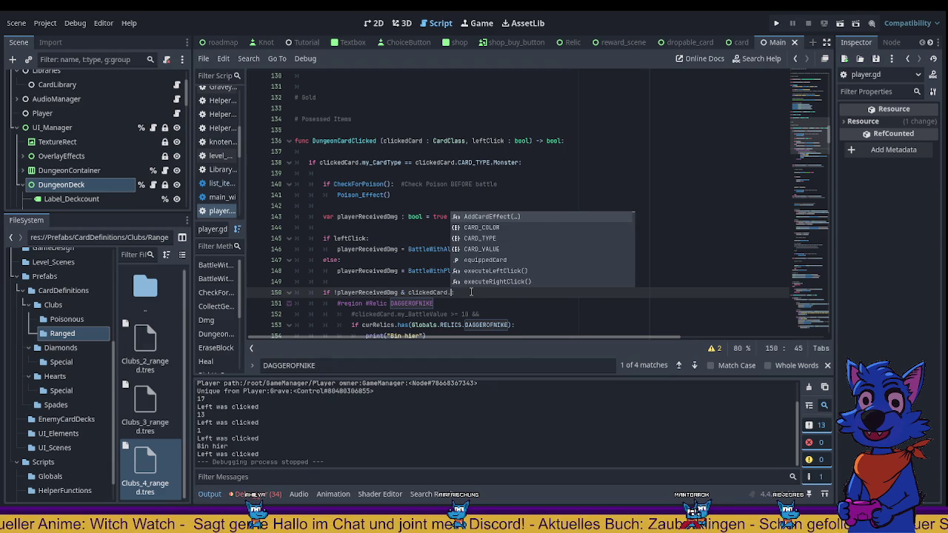
pyautogui.write('d')
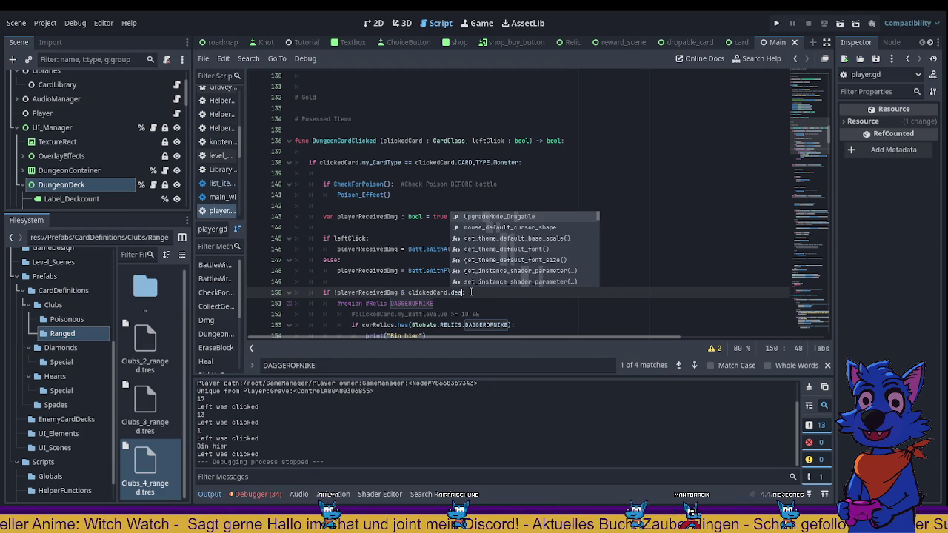
pyautogui.press('BackSpace')
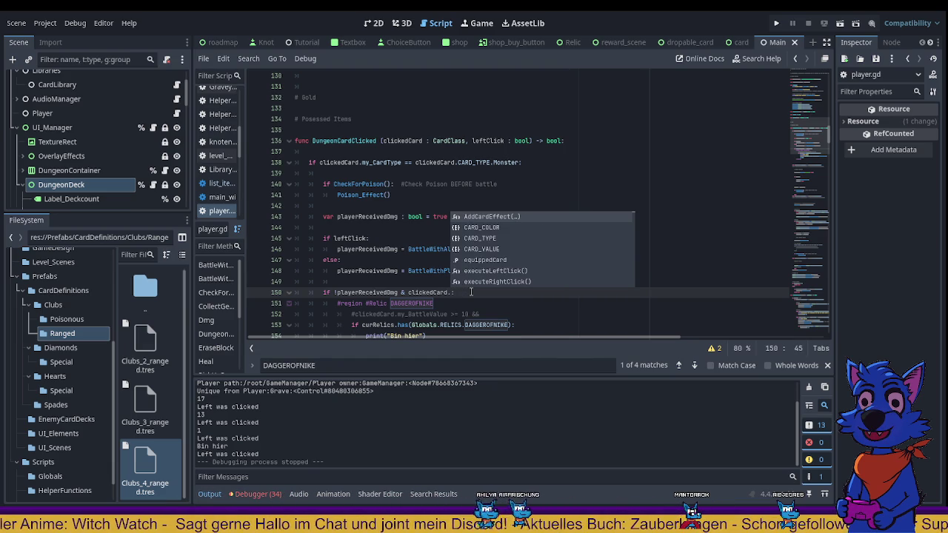
pyautogui.write('hp')
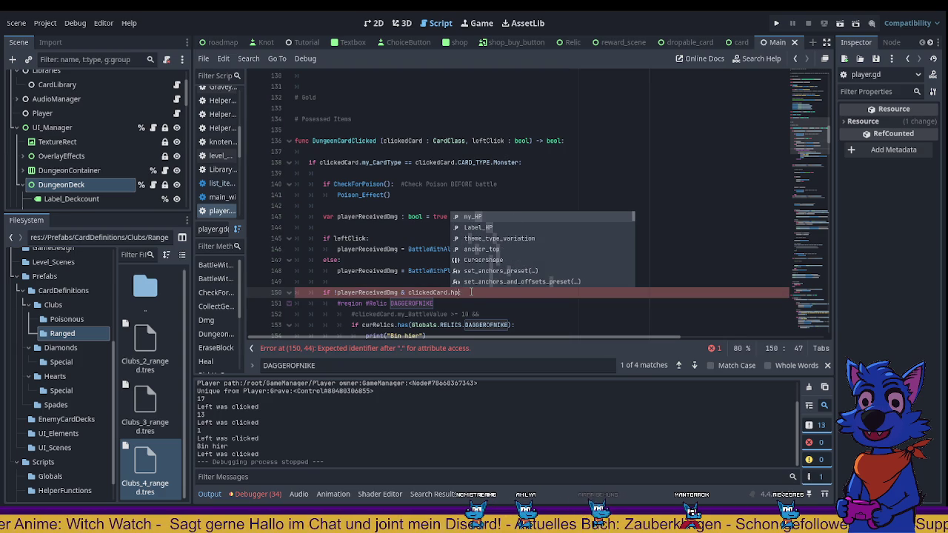
pyautogui.press('Return')
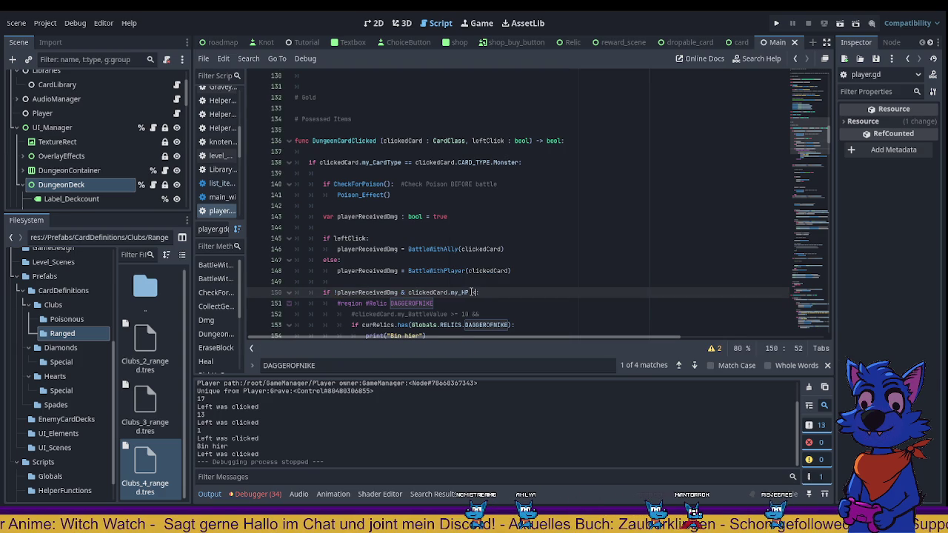
pyautogui.write('0')
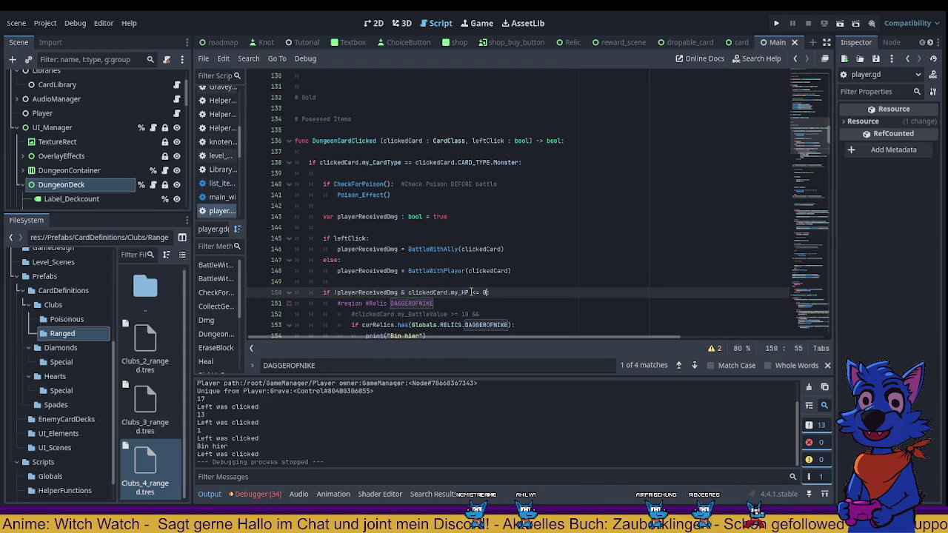
pyautogui.click(666, 227)
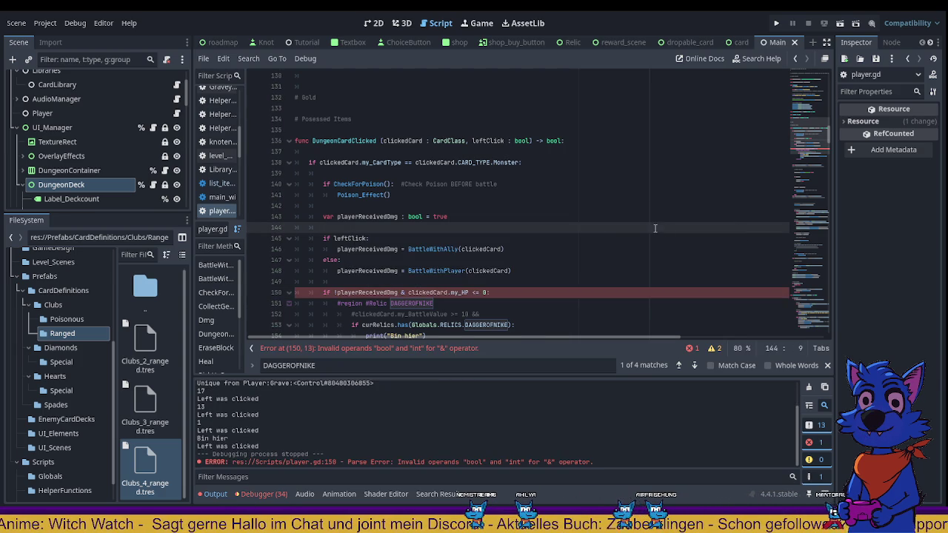
# Wrap the HP comparison in parentheses, change & to &&, and save player.gd
pyautogui.scroll(-1, 643, 228)
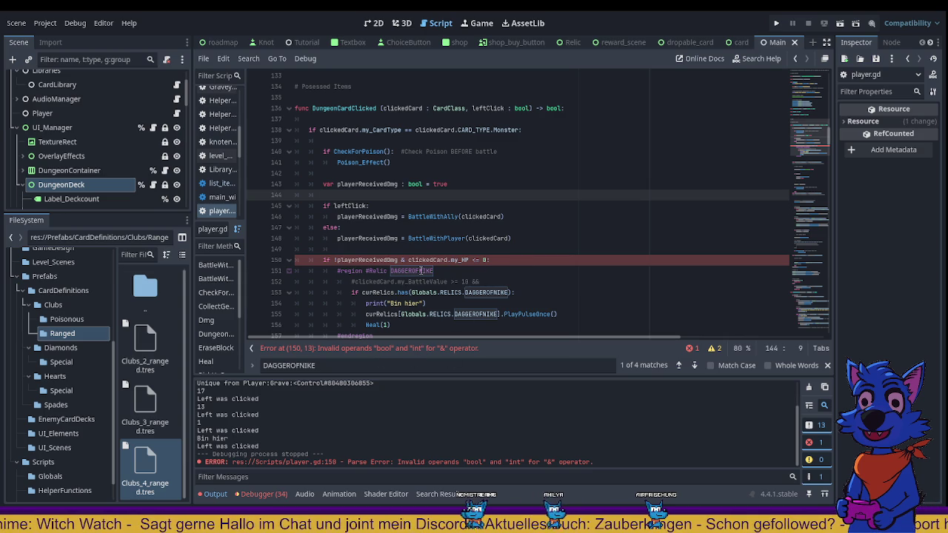
pyautogui.click(409, 260)
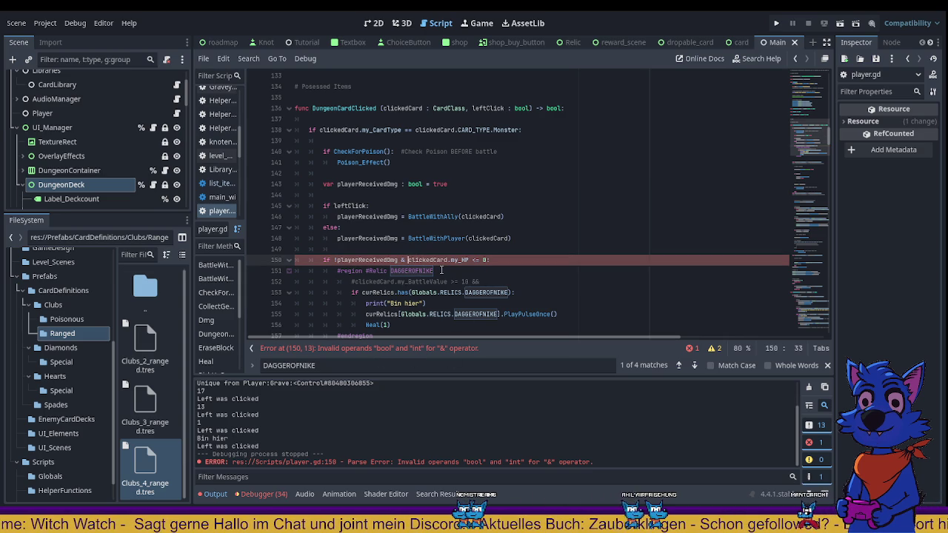
pyautogui.write('(')
pyautogui.press('Right')
pyautogui.press('Right')
pyautogui.press('Right')
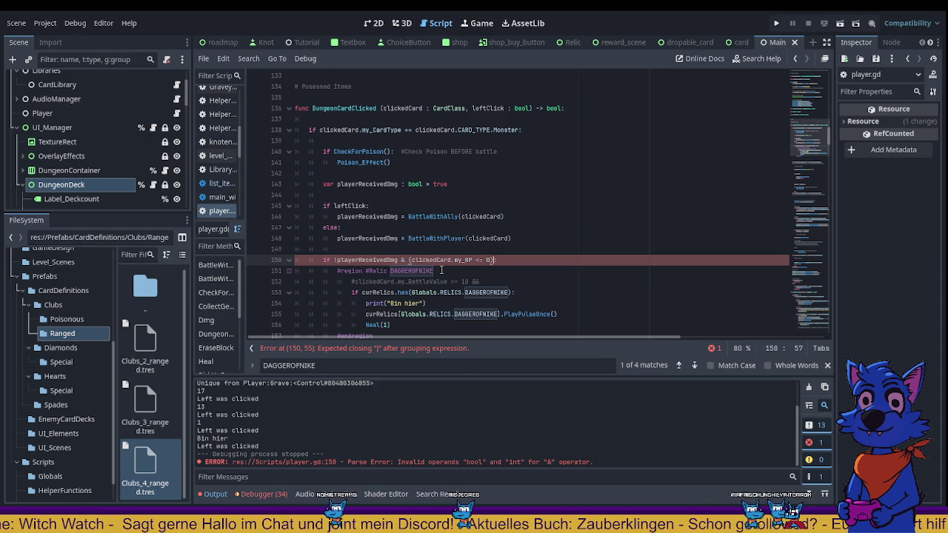
pyautogui.write(':')
pyautogui.click(669, 176)
pyautogui.scroll(-1, 598, 219)
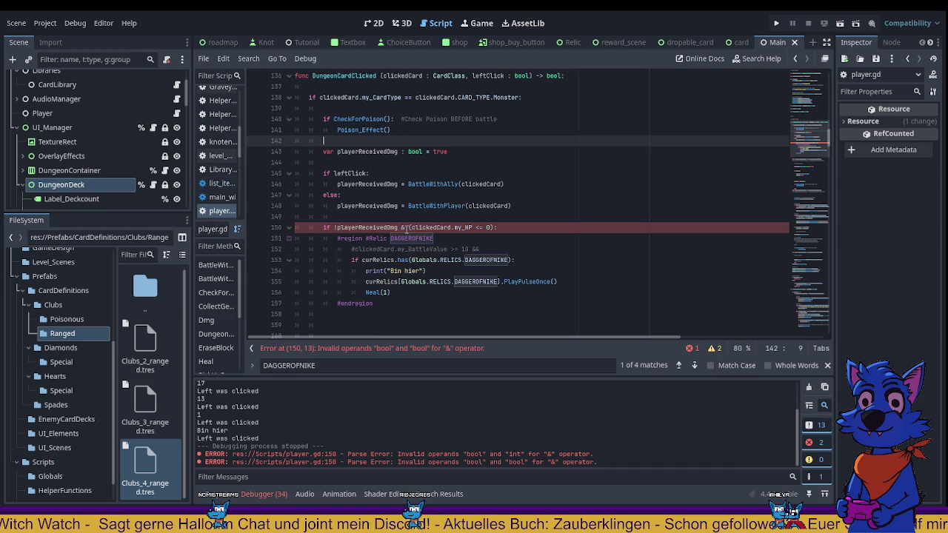
pyautogui.click(406, 228)
pyautogui.write('&')
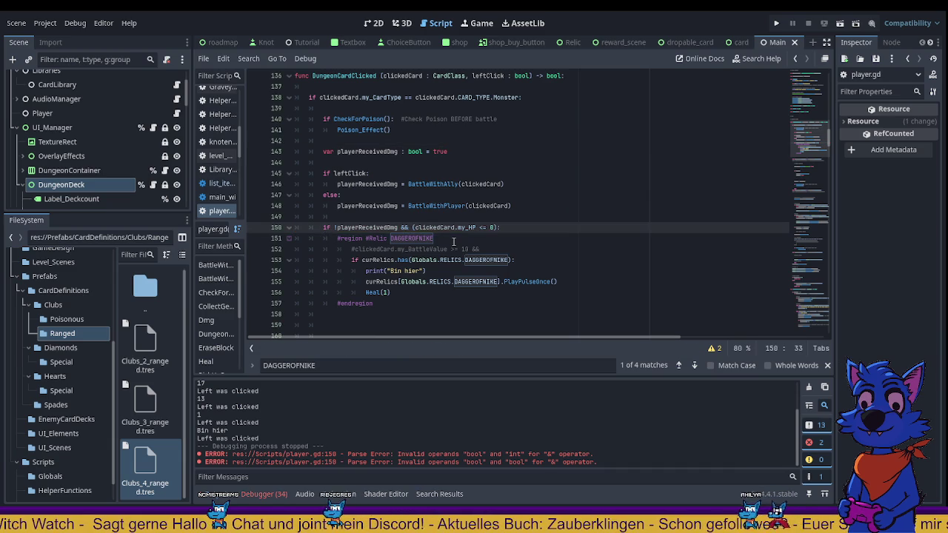
pyautogui.click(629, 162)
pyautogui.hotkey('ctrl', 's')
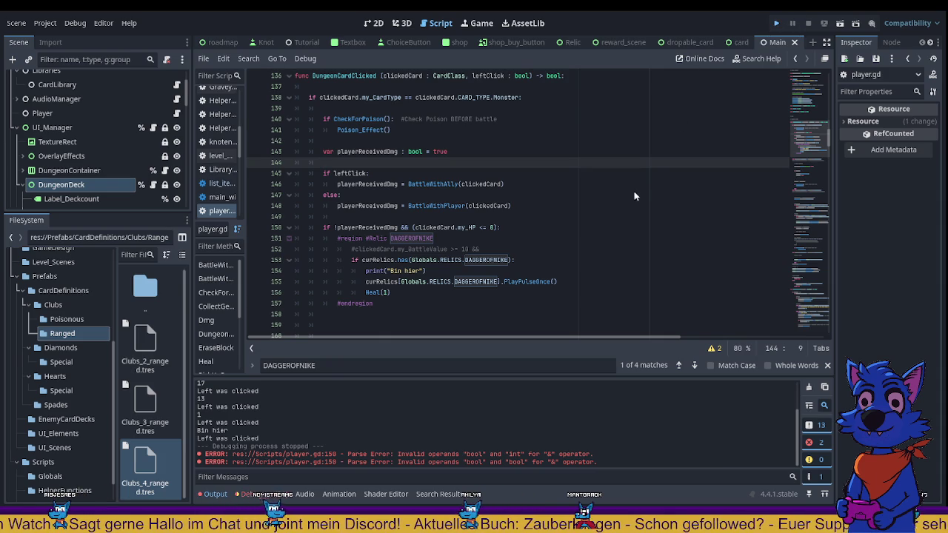
# Run the game, enter the first battle, and fight Four of Spades, Three of Diamonds, Three of Clubs, Four of Hearts
pyautogui.press('F5')
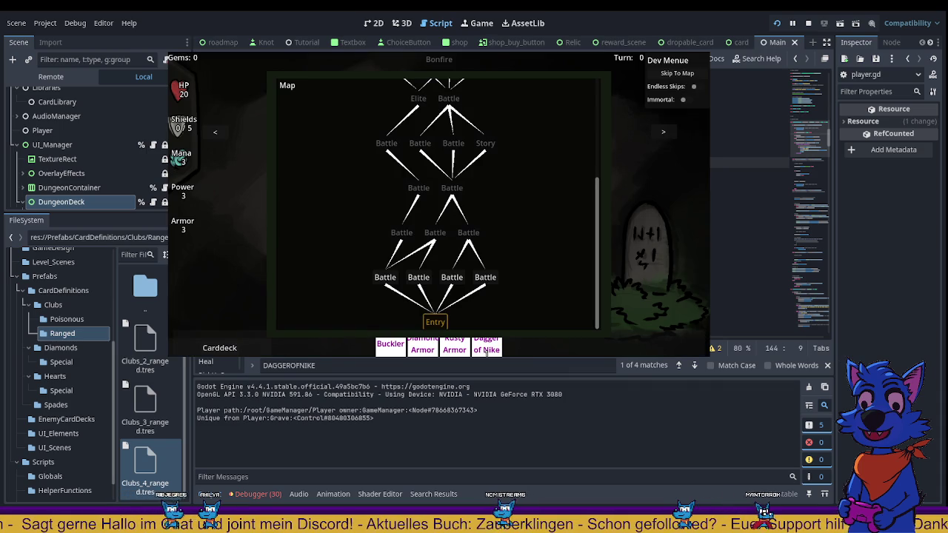
pyautogui.click(386, 275)
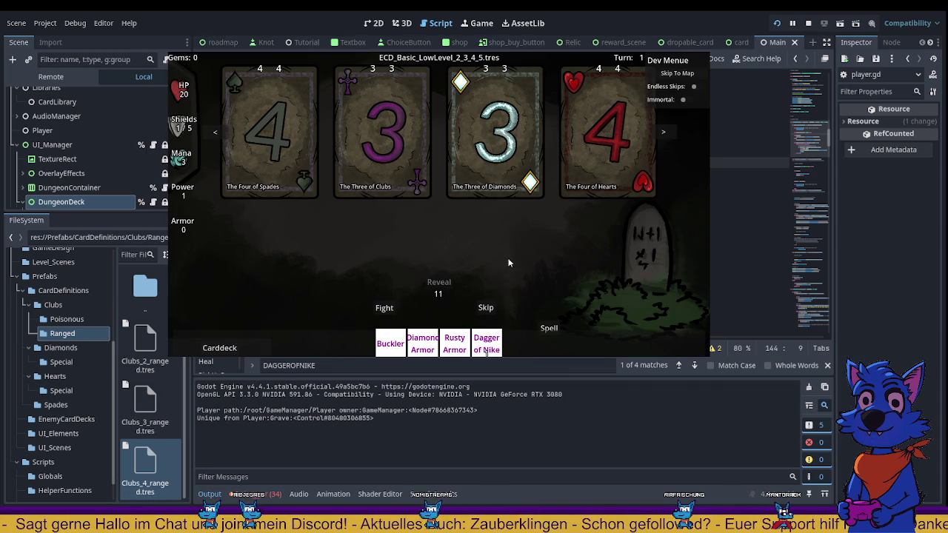
pyautogui.click(288, 133)
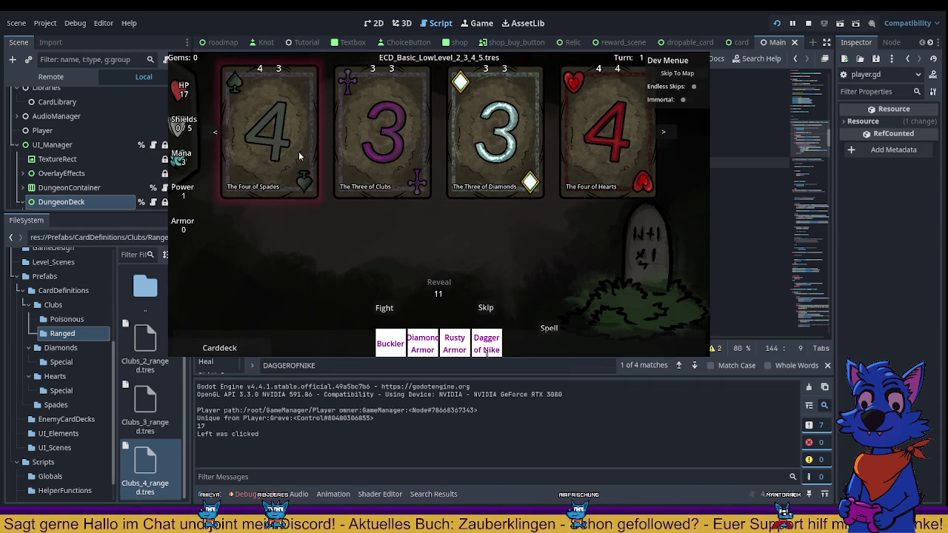
pyautogui.click(480, 171)
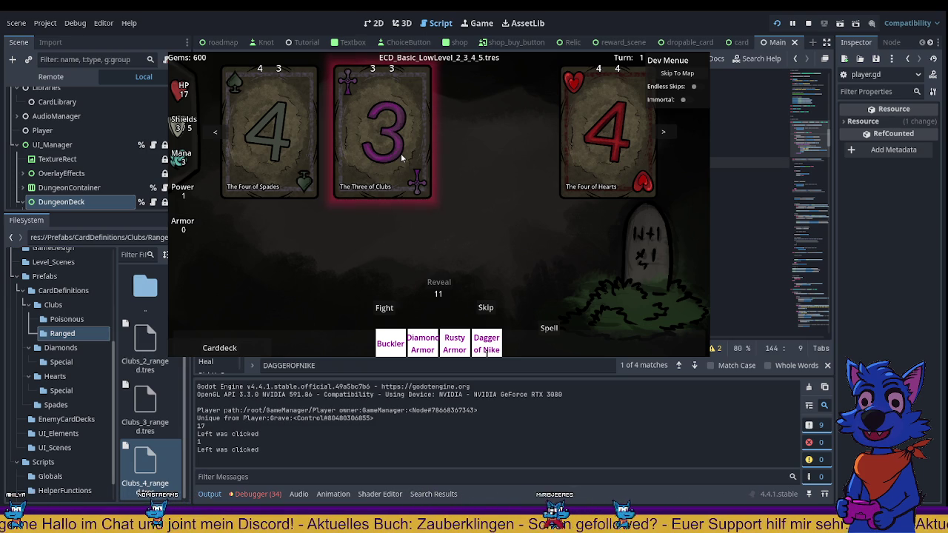
pyautogui.click(400, 153)
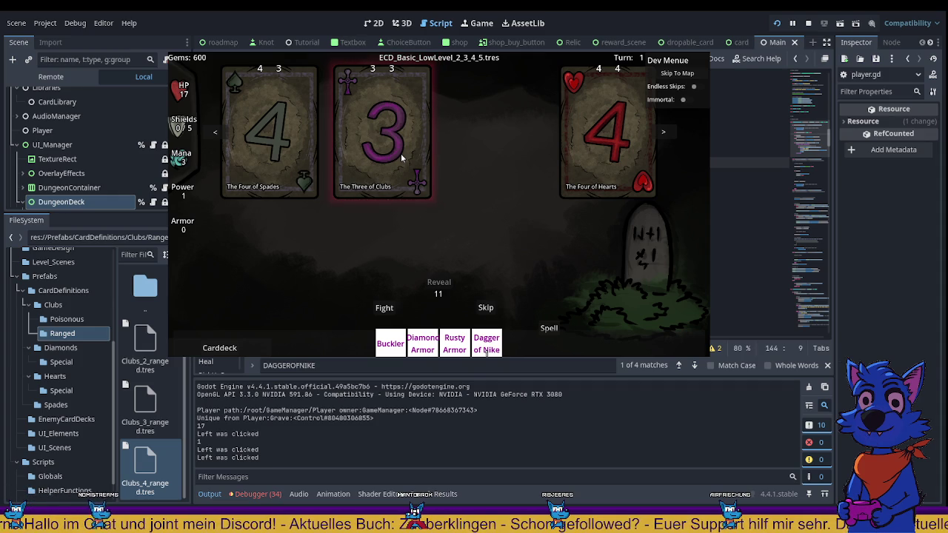
pyautogui.click(400, 153)
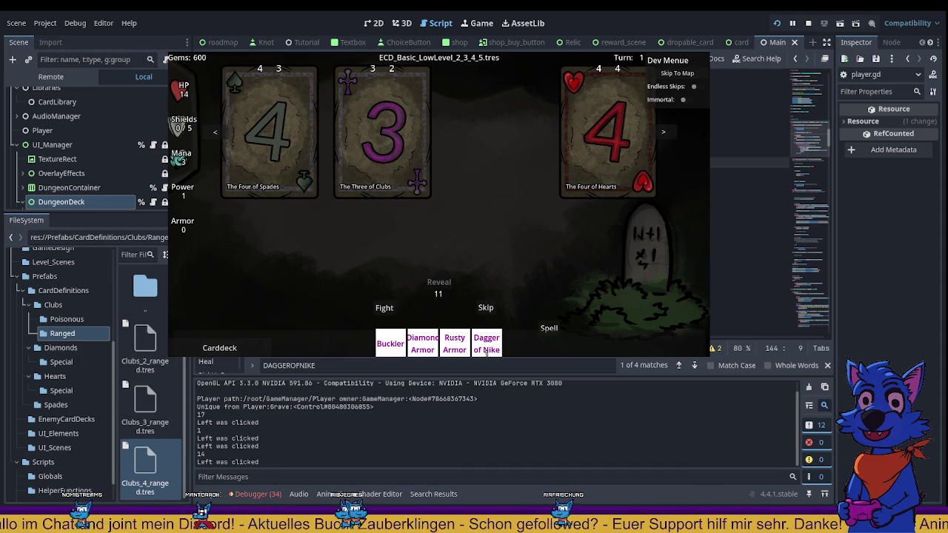
pyautogui.click(591, 150)
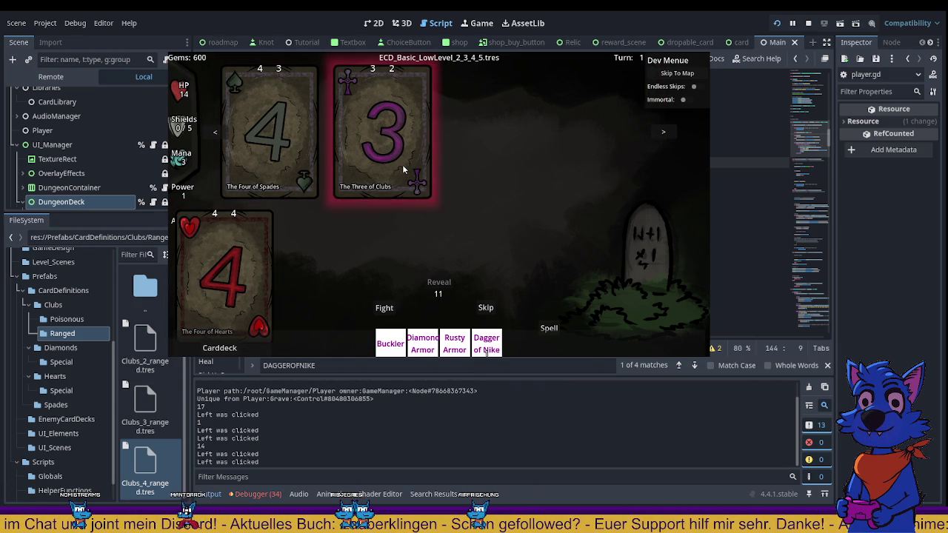
# Defeat the Four of Spades and deal a new row of dungeon cards
pyautogui.click(271, 155)
pyautogui.click(271, 155)
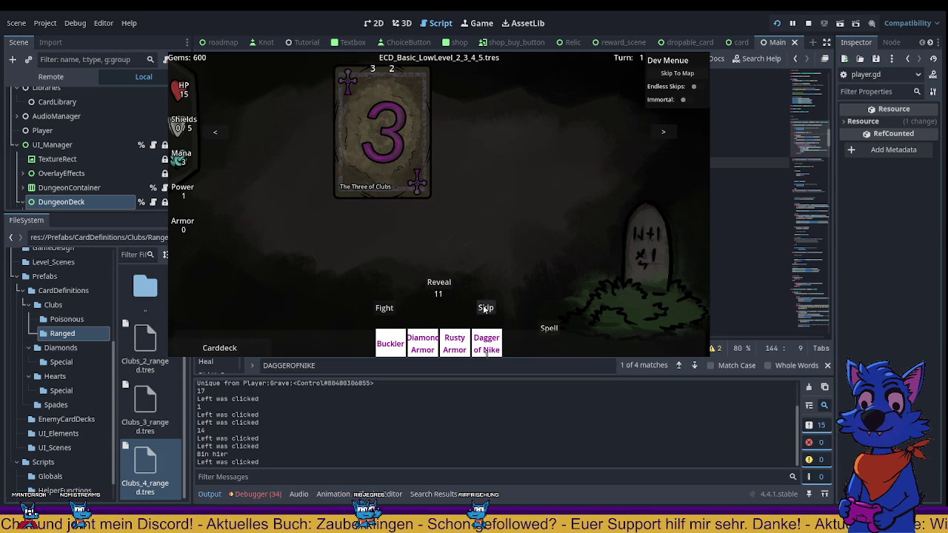
pyautogui.click(438, 282)
# Play the Four of Diamonds for shields, block the Three of Clubs, take the Three of Hearts, then reveal
pyautogui.click(451, 194)
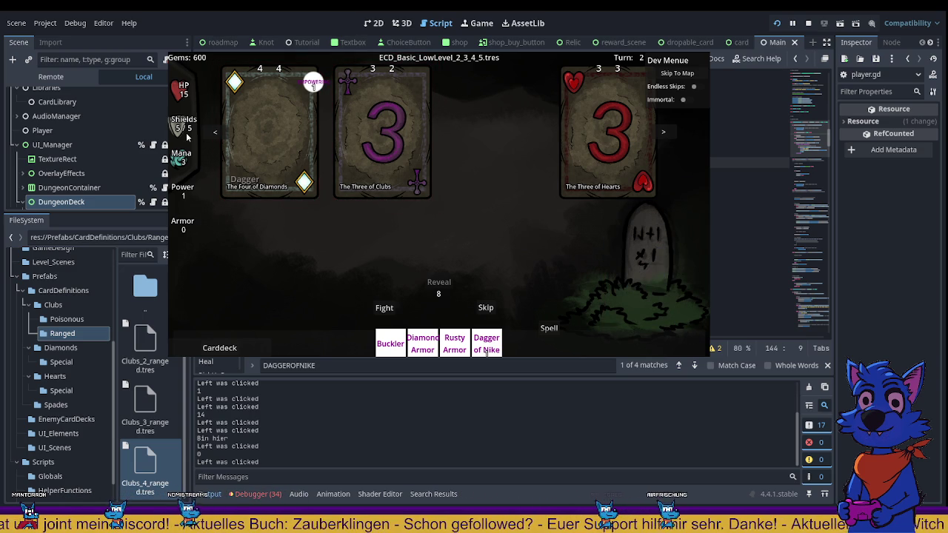
pyautogui.click(254, 144)
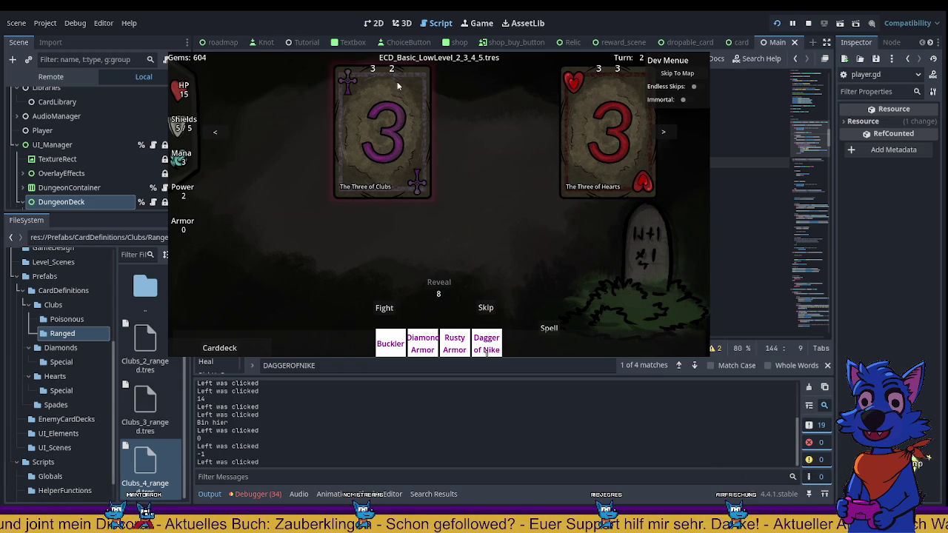
pyautogui.click(398, 145)
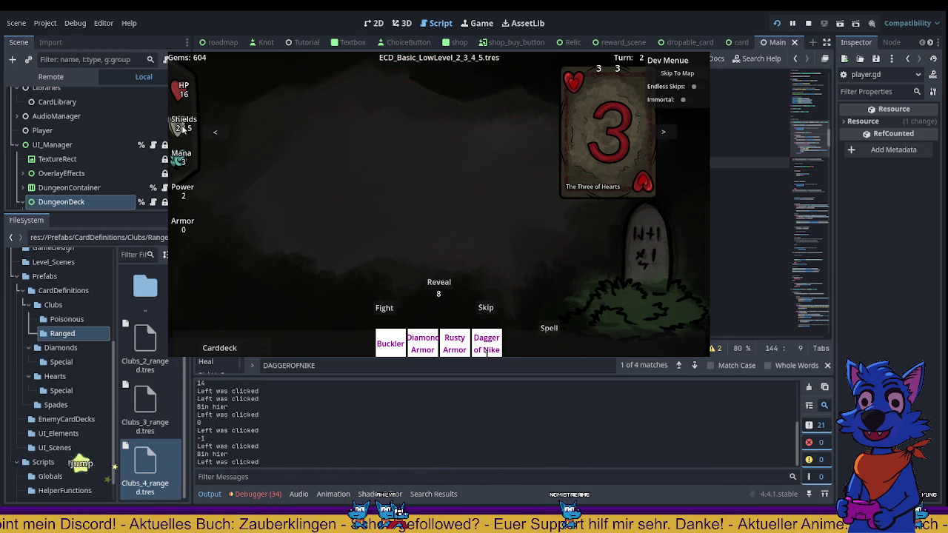
pyautogui.moveTo(490, 351)
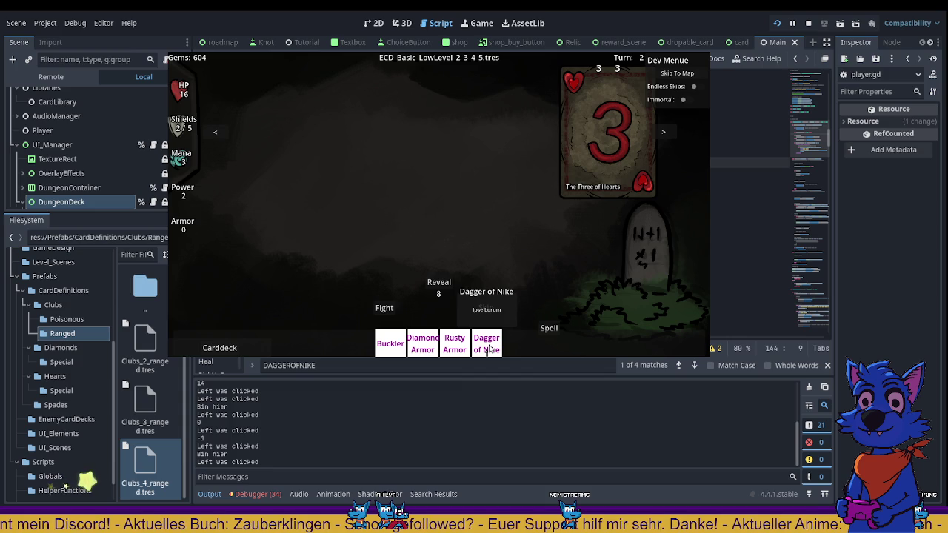
pyautogui.click(585, 177)
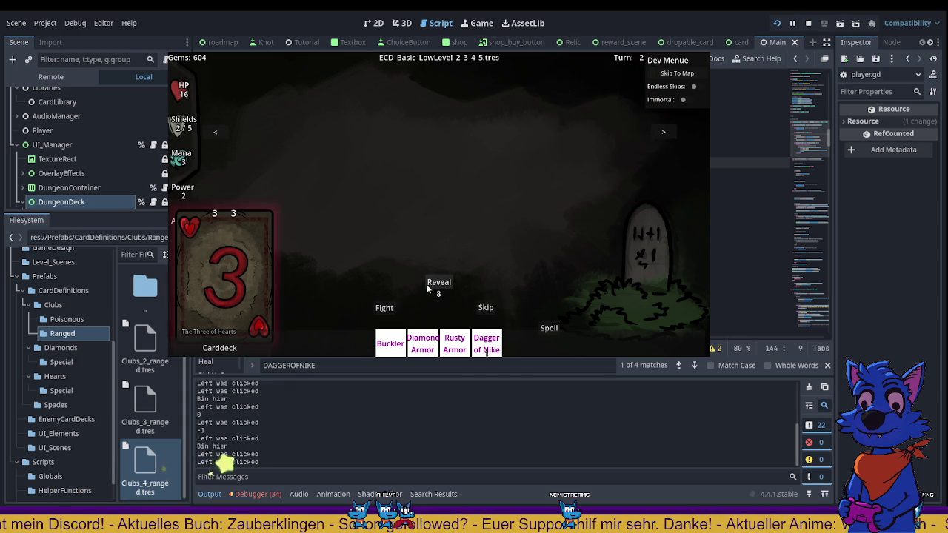
pyautogui.click(430, 285)
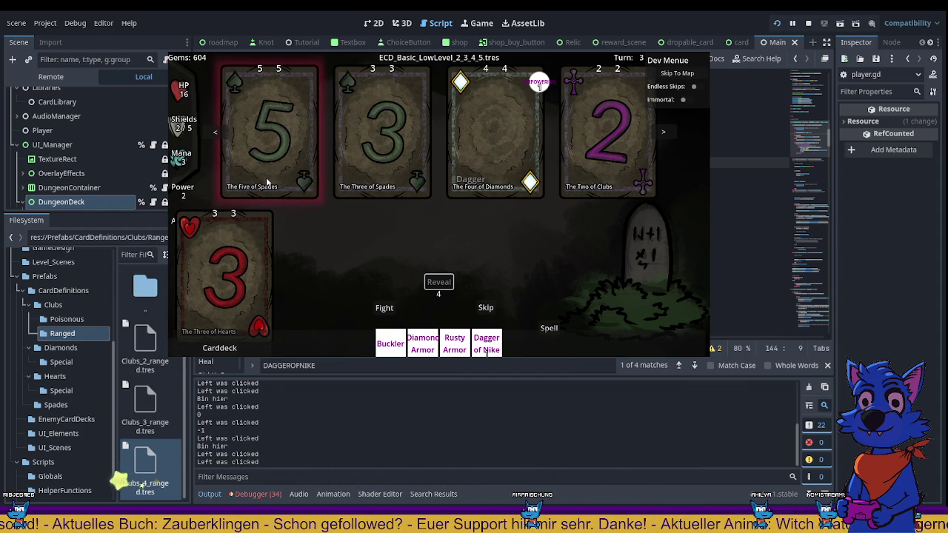
# Refill shields with the Four of Diamonds, block the Five of Spades, then stop the game with F8
pyautogui.click(512, 149)
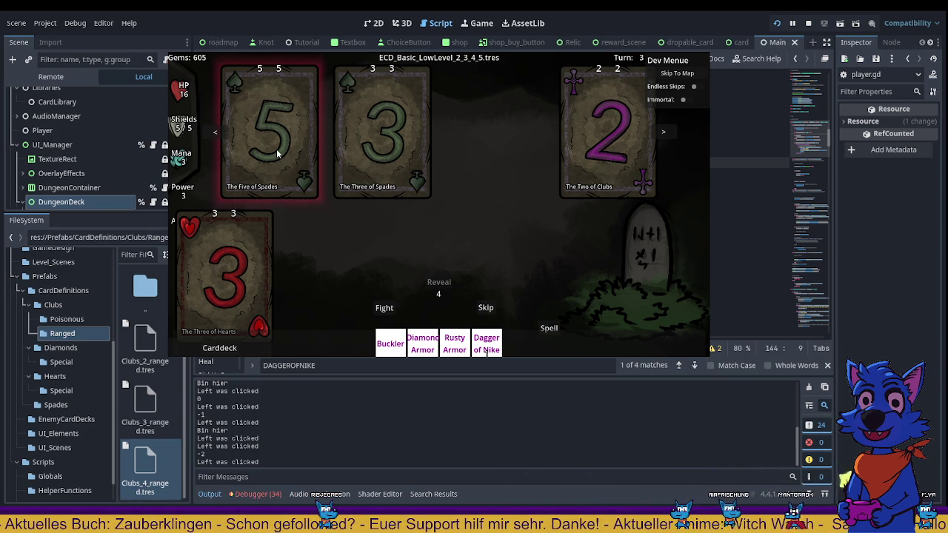
pyautogui.rightClick(277, 148)
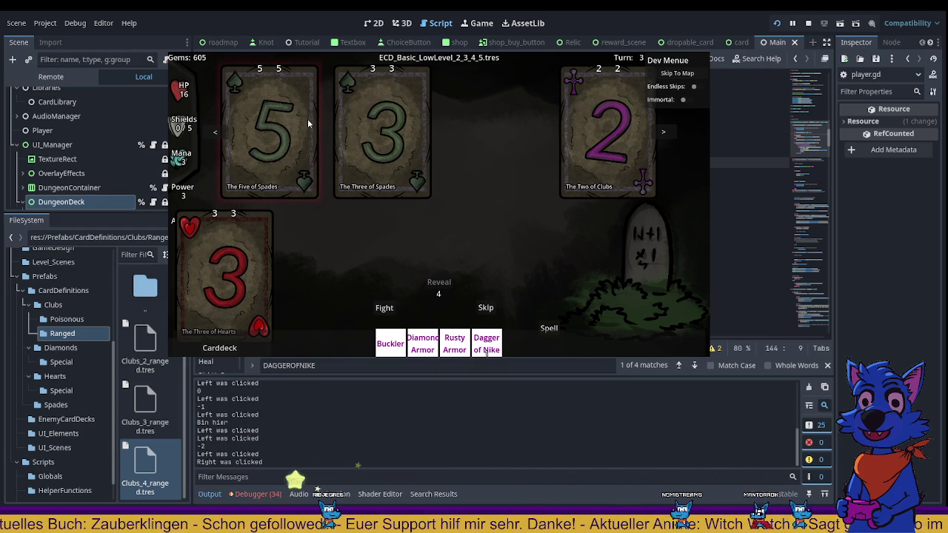
pyautogui.click(288, 116)
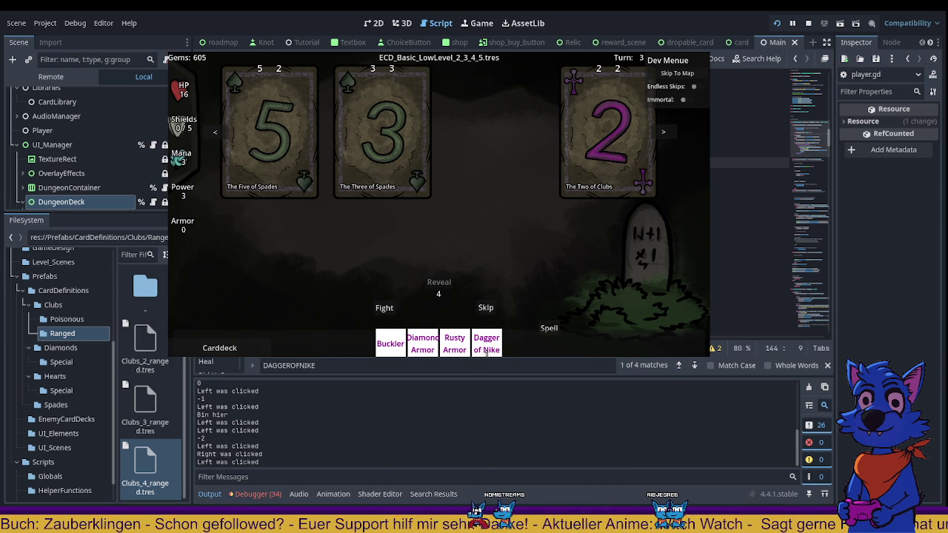
pyautogui.press('F8')
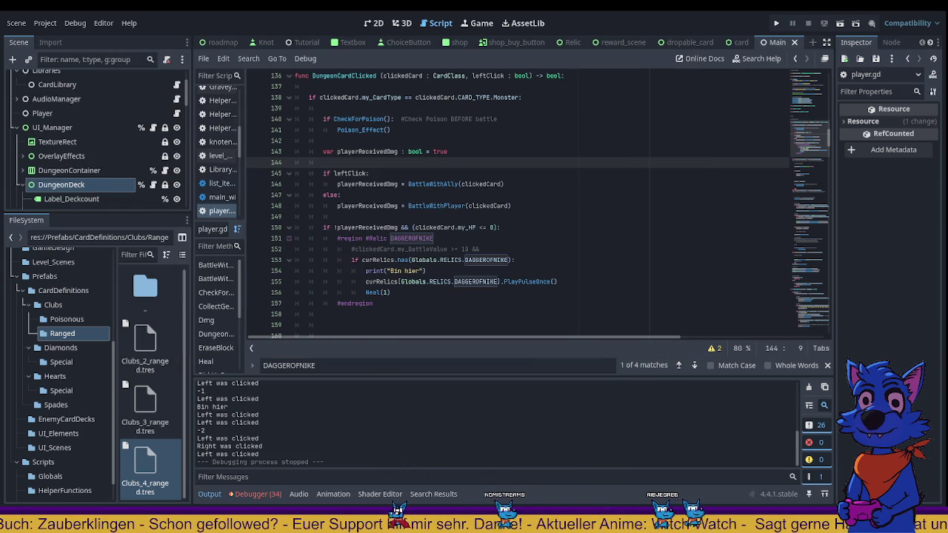
# Jump from the BattleWithPlayer call on line 148 to its function definition
pyautogui.click(553, 238)
pyautogui.scroll(2, 553, 240)
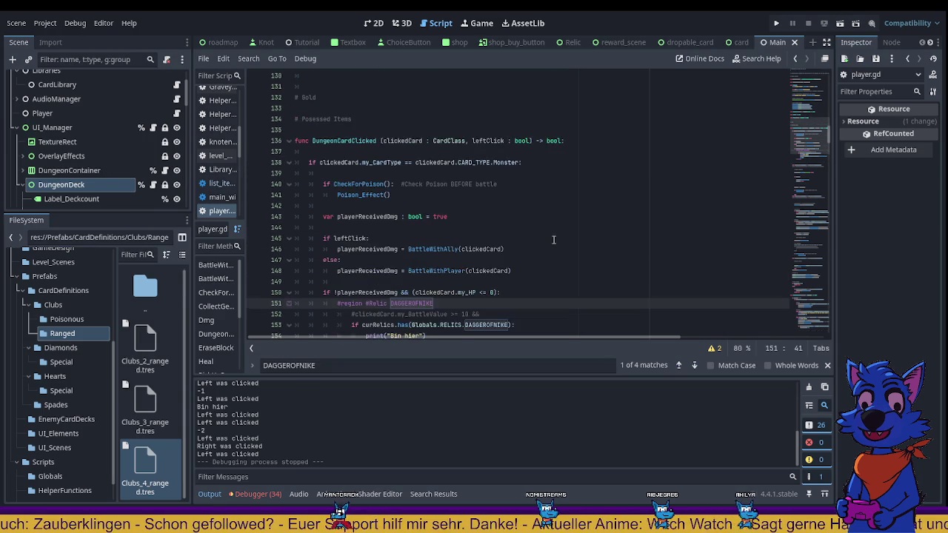
pyautogui.scroll(20, 447, 221)
pyautogui.scroll(4, 442, 232)
pyautogui.click(446, 216)
pyautogui.scroll(-16, 452, 215)
pyautogui.scroll(-9, 460, 209)
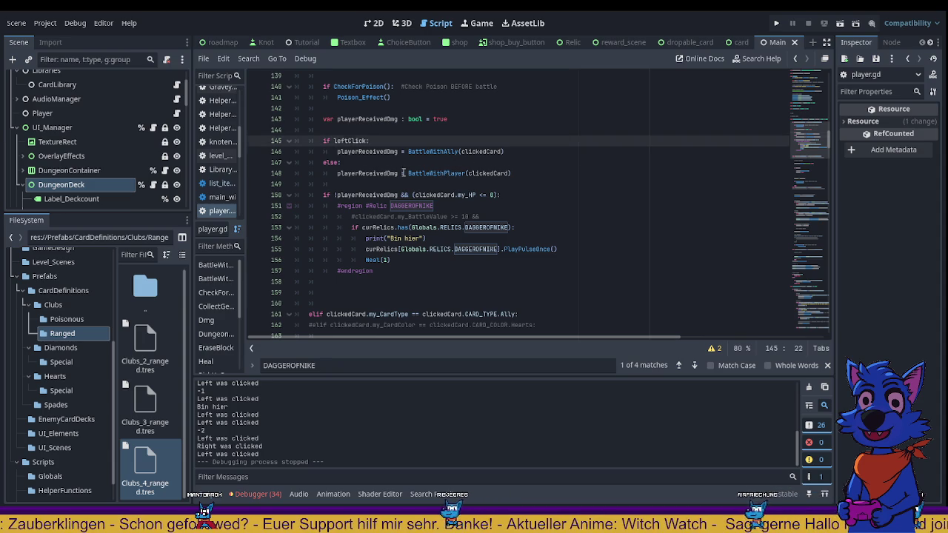
pyautogui.doubleClick(435, 174)
pyautogui.press('F12')
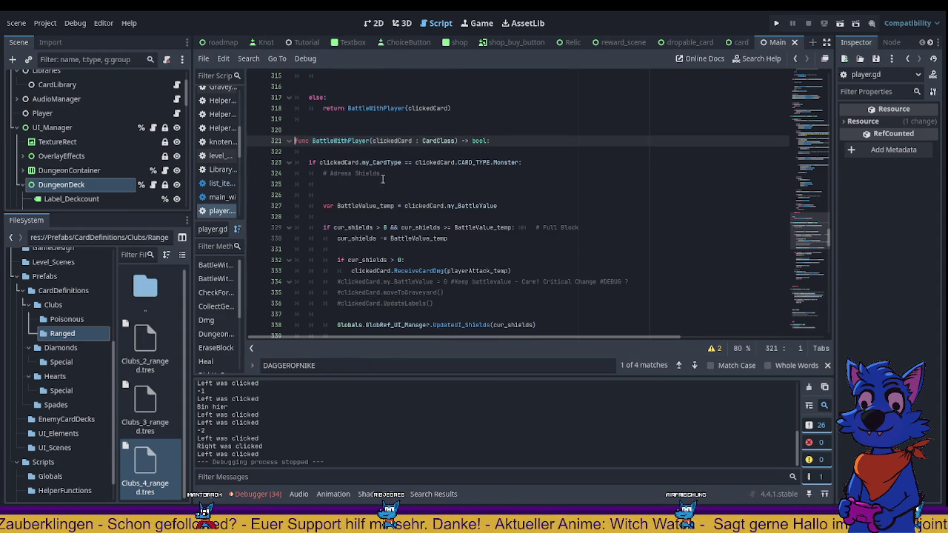
# Review the full-block condition on line 329 and the shield subtraction on line 330
pyautogui.scroll(-1, 374, 212)
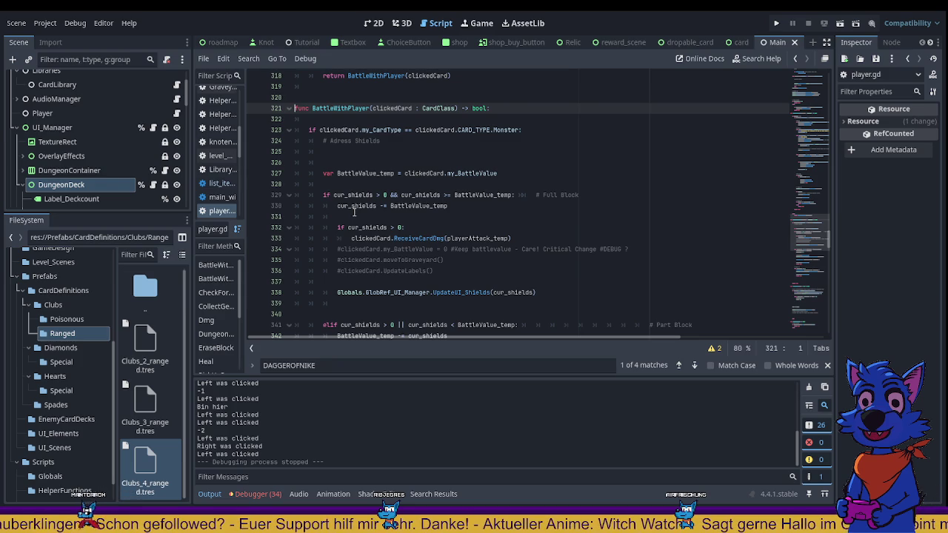
pyautogui.scroll(-1, 354, 213)
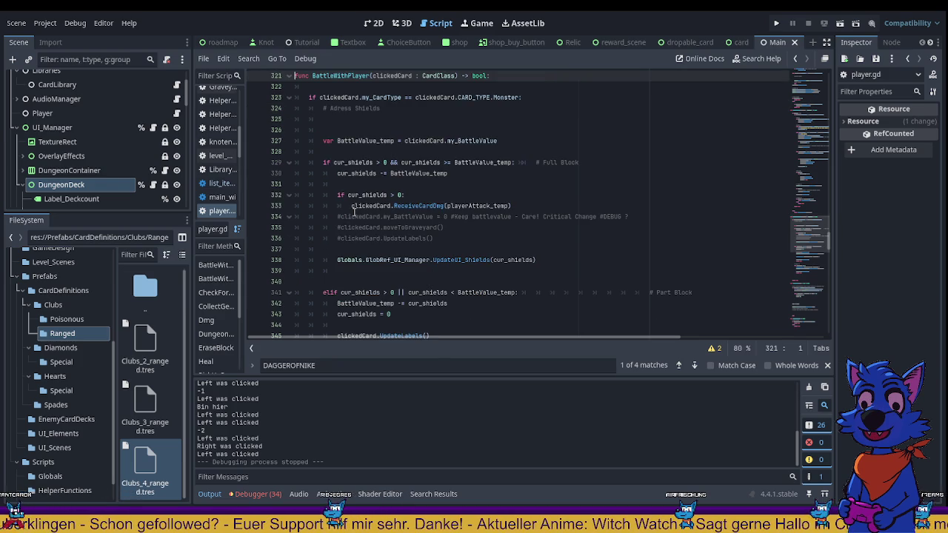
pyautogui.click(326, 162)
pyautogui.moveTo(326, 162); pyautogui.dragTo(410, 163)
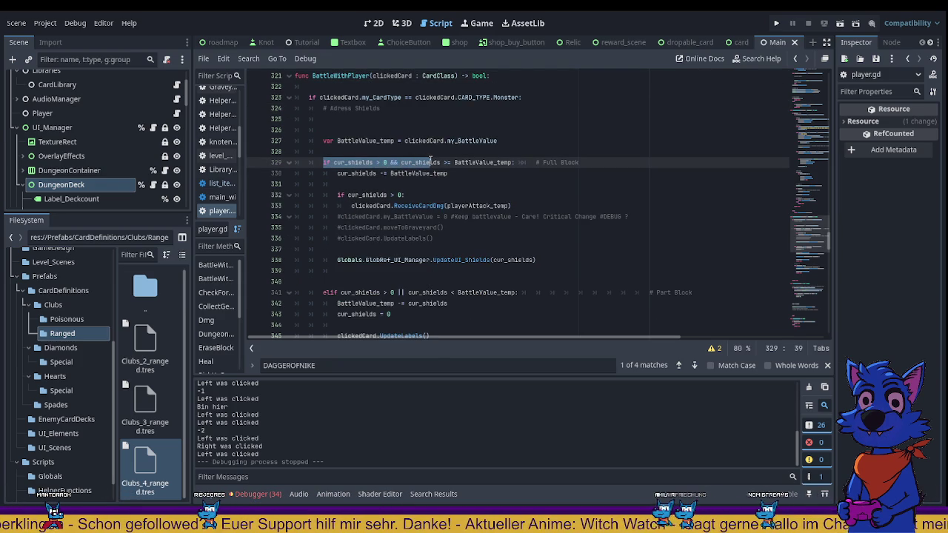
pyautogui.moveTo(429, 161); pyautogui.dragTo(513, 161)
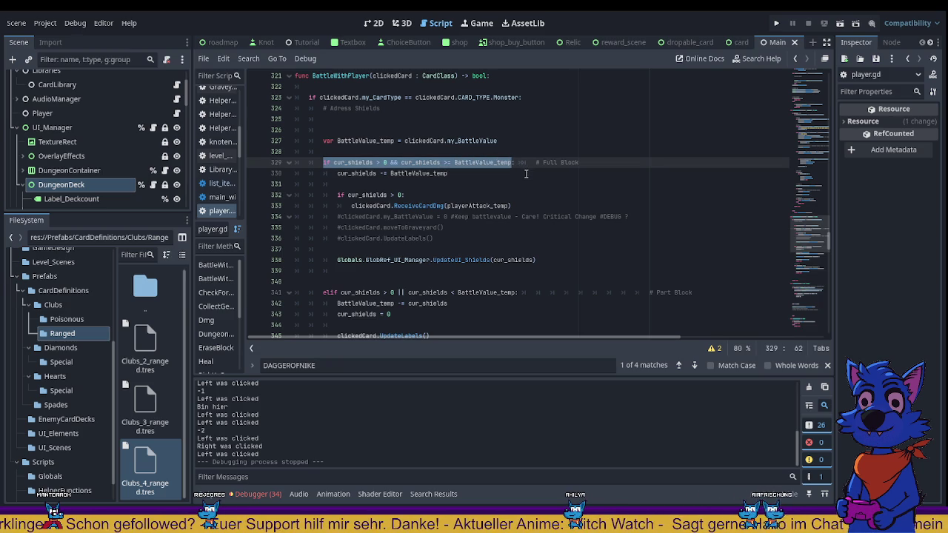
pyautogui.click(525, 173)
pyautogui.moveTo(573, 168); pyautogui.dragTo(505, 164)
pyautogui.click(452, 173)
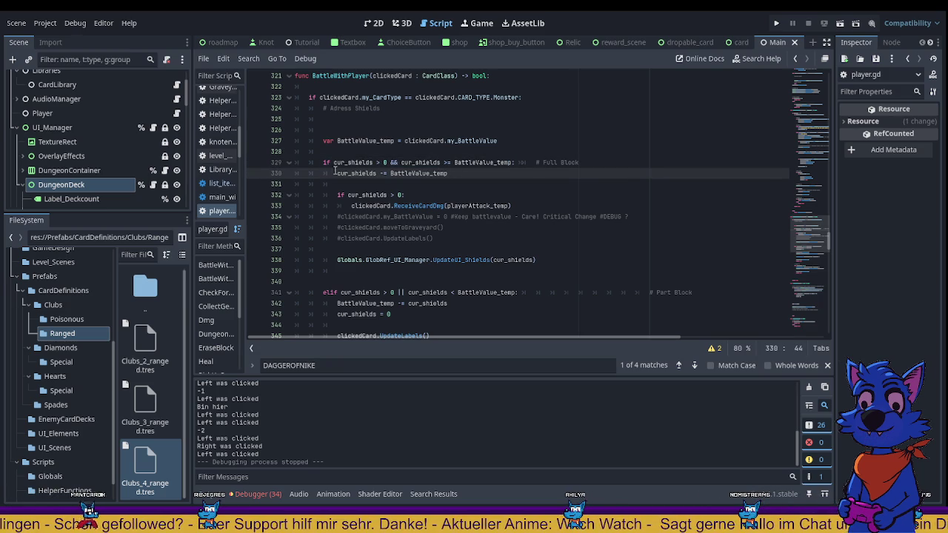
pyautogui.moveTo(337, 172); pyautogui.dragTo(476, 172)
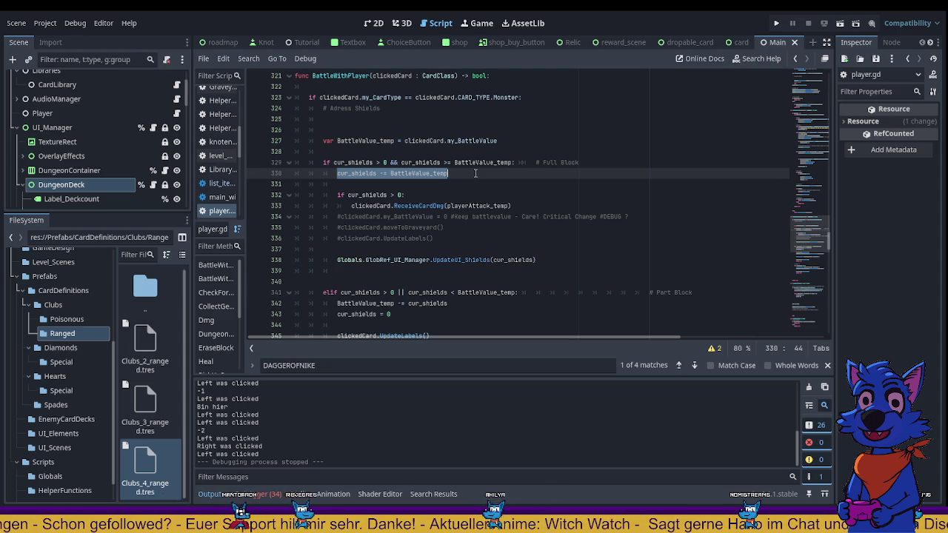
pyautogui.click(475, 173)
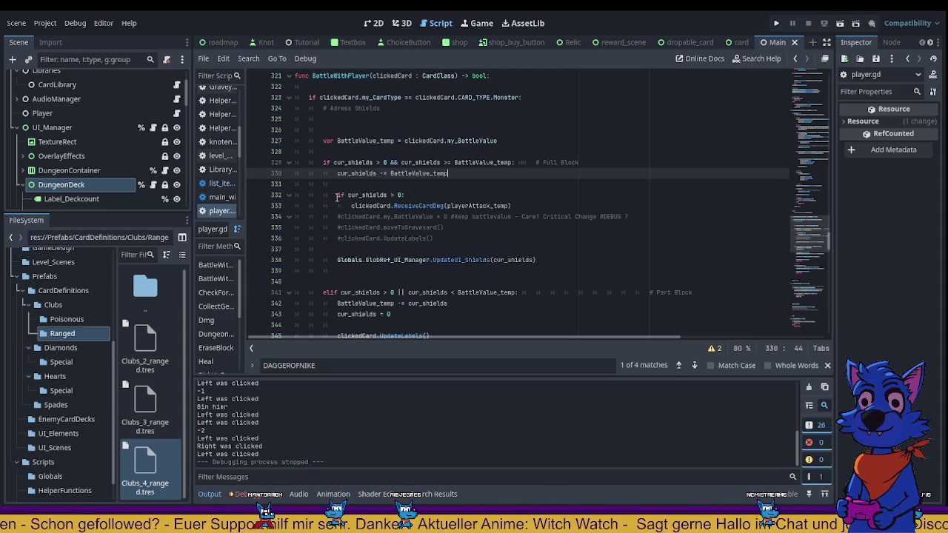
# Delete the 'if cur_shields > 0:' check and unindent the ReceiveCardDmg call beneath it
pyautogui.click(390, 195)
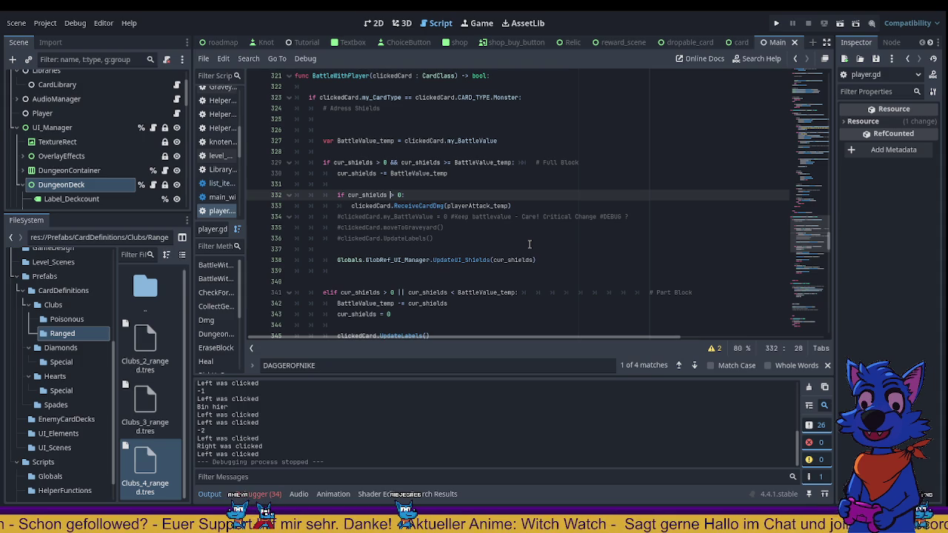
pyautogui.scroll(-1, 404, 202)
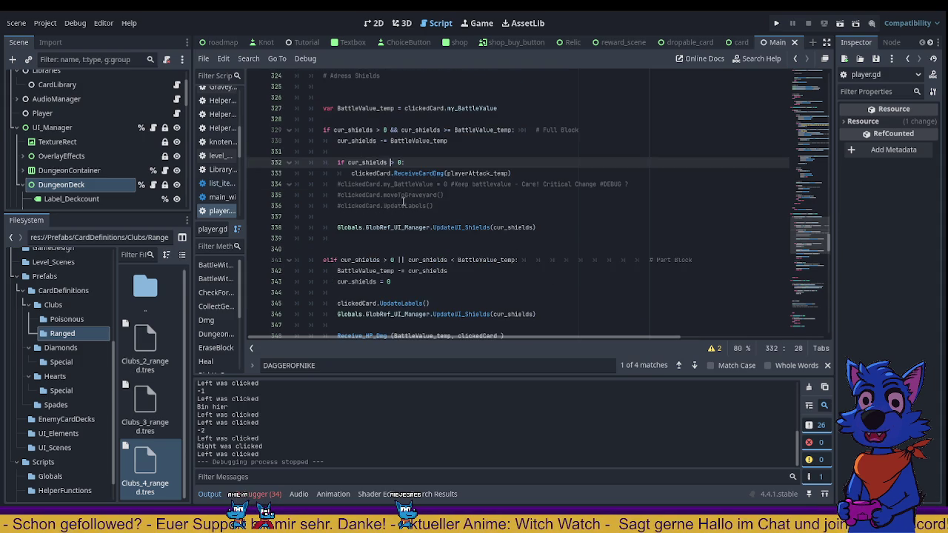
pyautogui.scroll(-4, 383, 171)
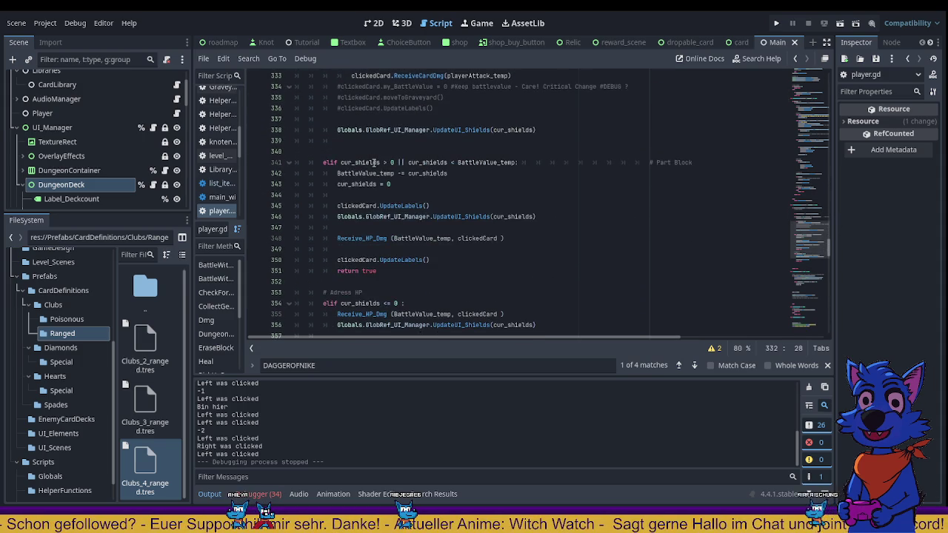
pyautogui.scroll(4, 374, 162)
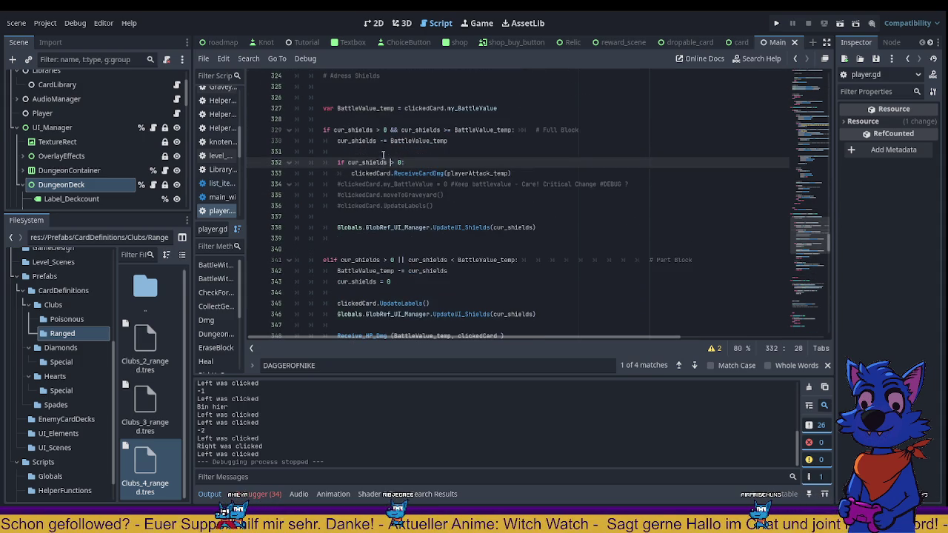
pyautogui.click(361, 172)
pyautogui.hotkey('shift', 'Tab')
pyautogui.moveTo(417, 162); pyautogui.dragTo(337, 162)
pyautogui.press('BackSpace')
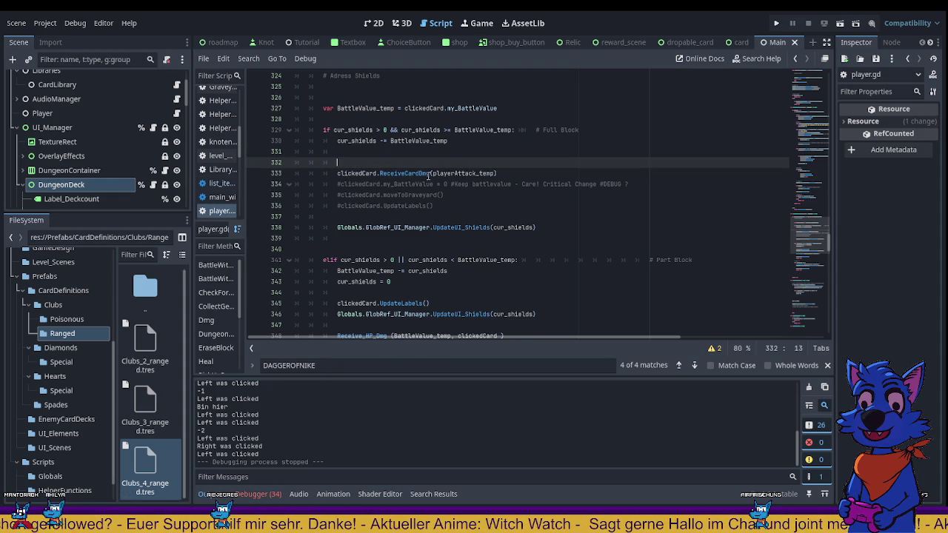
# Save the script and relaunch the game with F5 to playtest the change
pyautogui.scroll(-1, 471, 184)
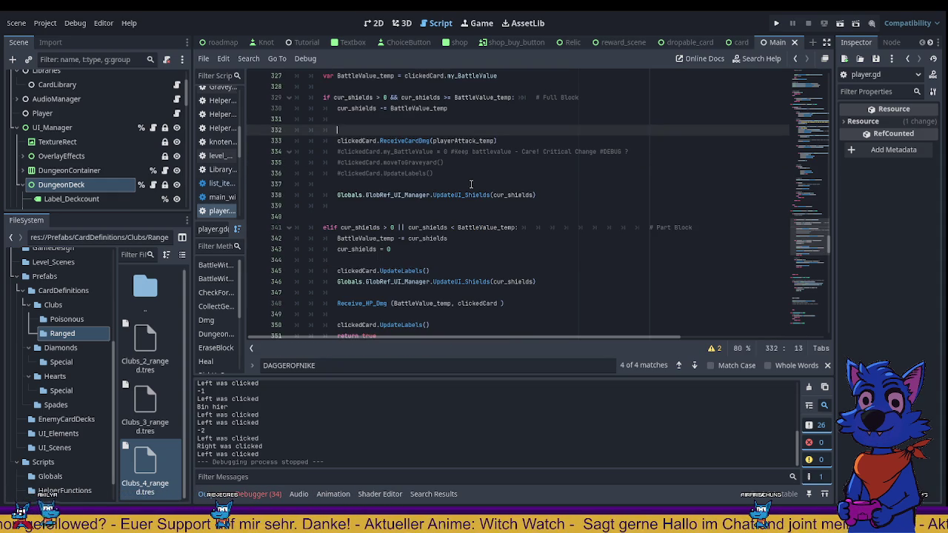
pyautogui.scroll(-5, 358, 194)
pyautogui.scroll(-2, 400, 216)
pyautogui.scroll(6, 429, 217)
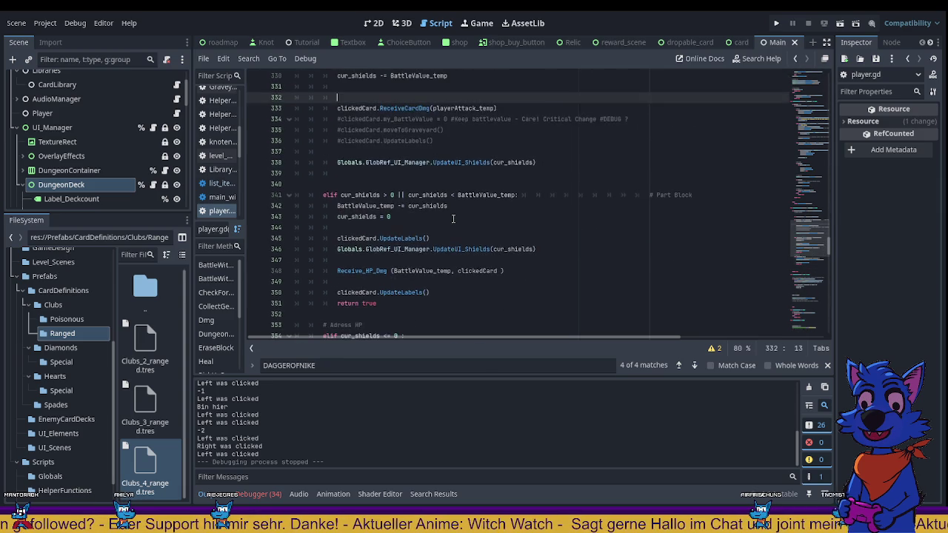
pyautogui.scroll(1, 453, 218)
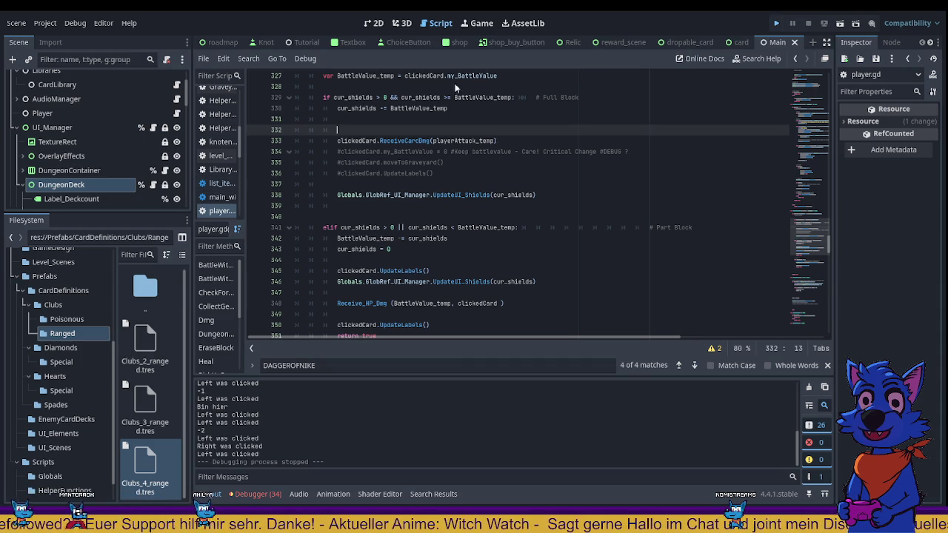
pyautogui.press('F5')
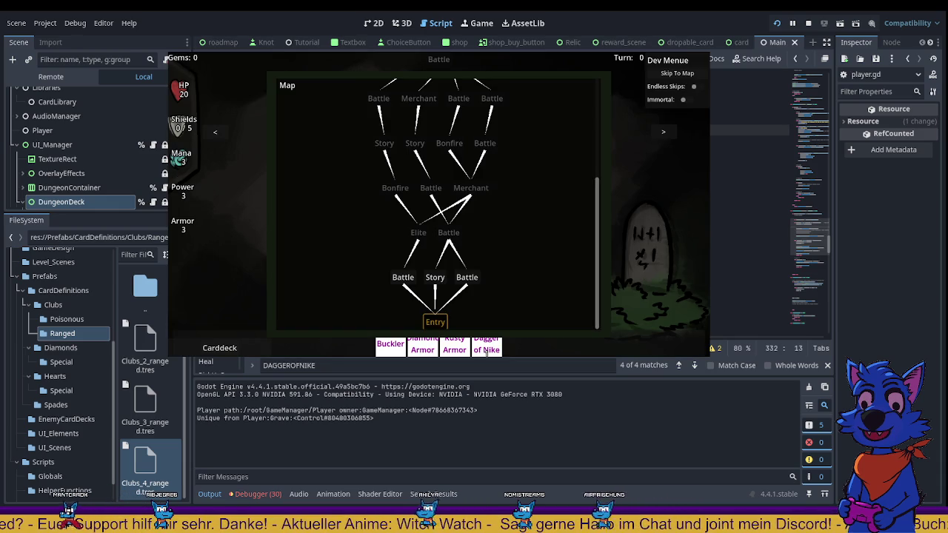
# Enter a battle, defeat the Three of Spades, take the Dagger Four of Diamonds, and play the Three of Diamonds
pyautogui.click(402, 276)
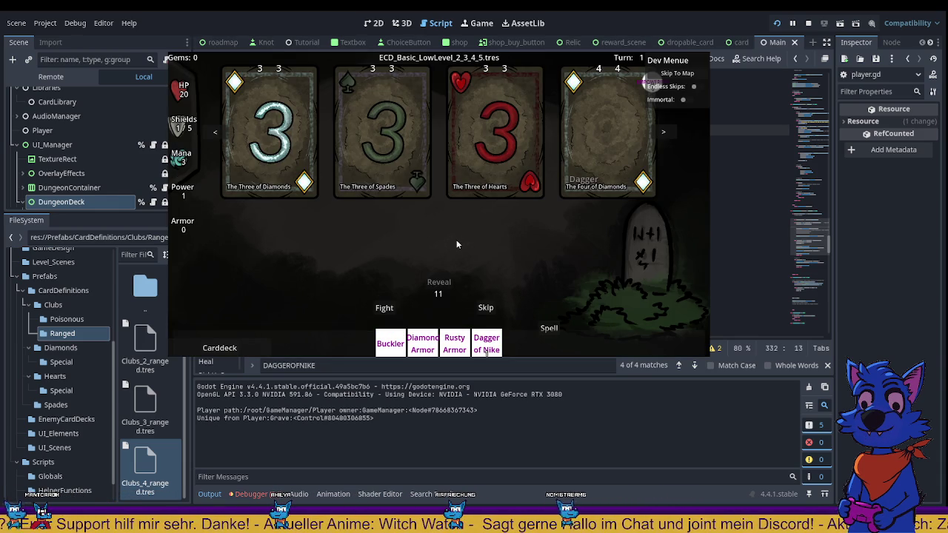
pyautogui.click(406, 160)
pyautogui.click(396, 189)
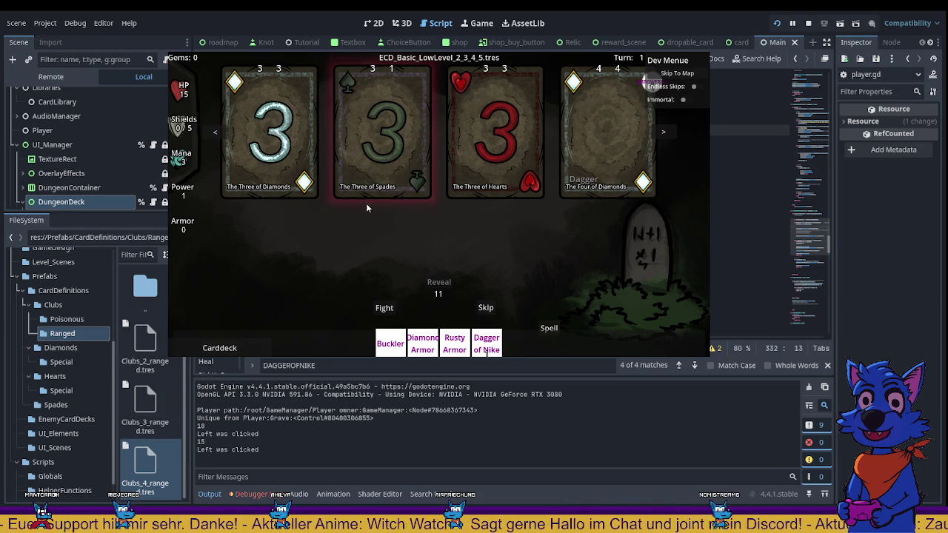
pyautogui.click(619, 176)
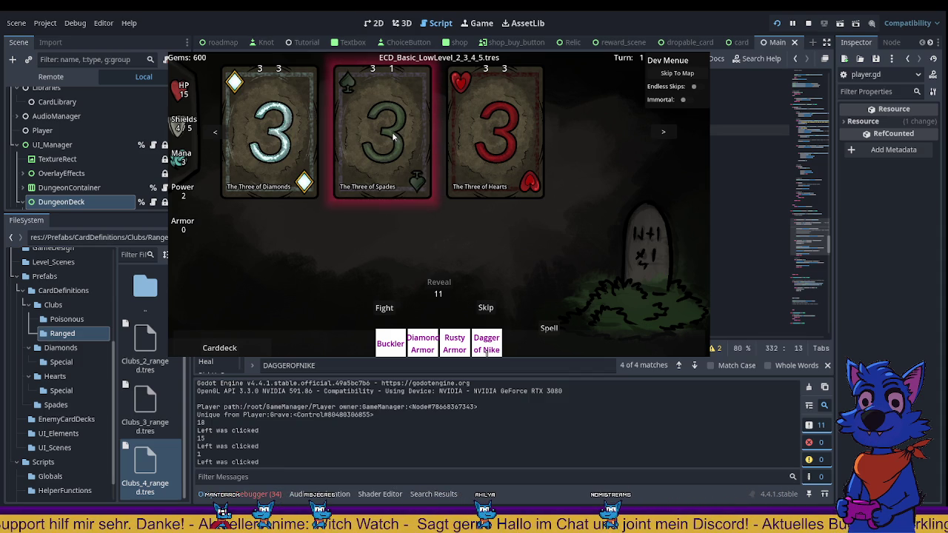
pyautogui.click(391, 132)
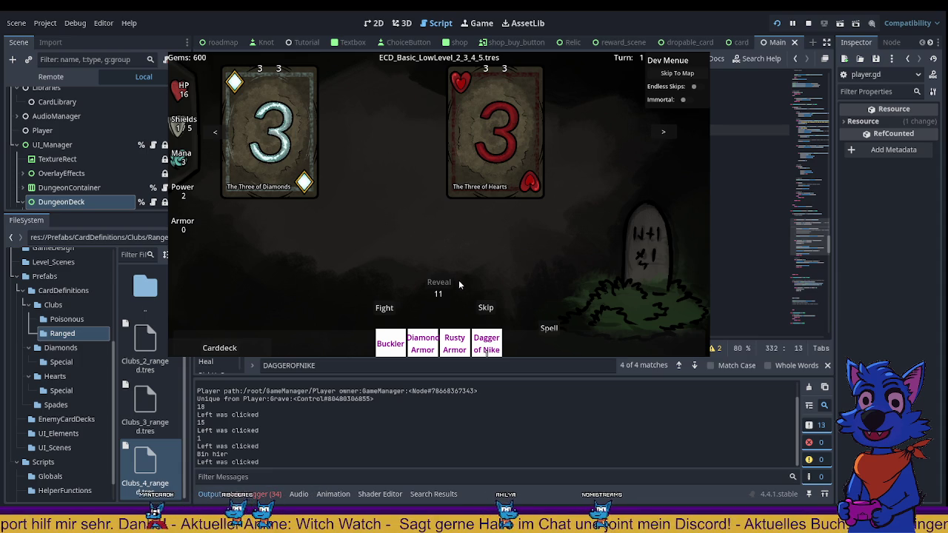
pyautogui.click(494, 308)
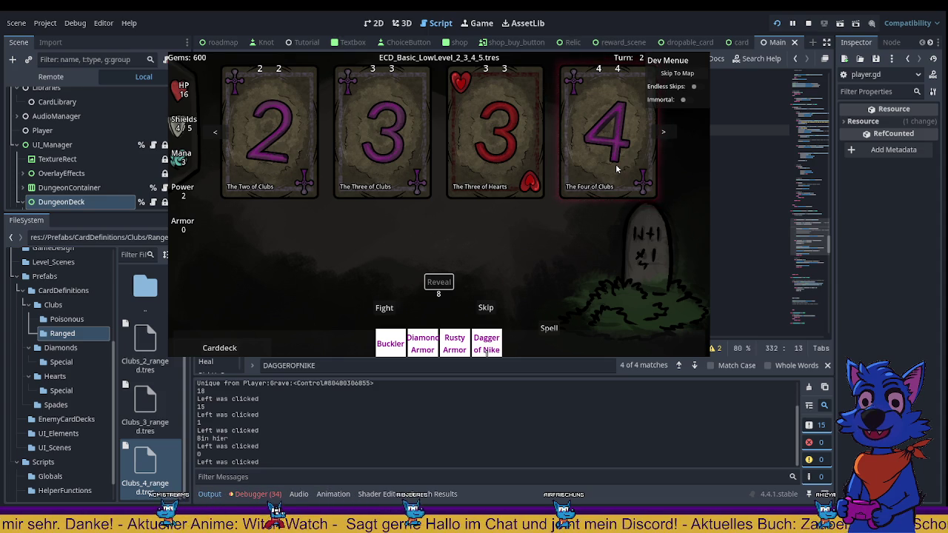
# Resolve the Four of Clubs, Three of Hearts, Two of Clubs and Three of Clubs, then reveal the next cards
pyautogui.click(616, 169)
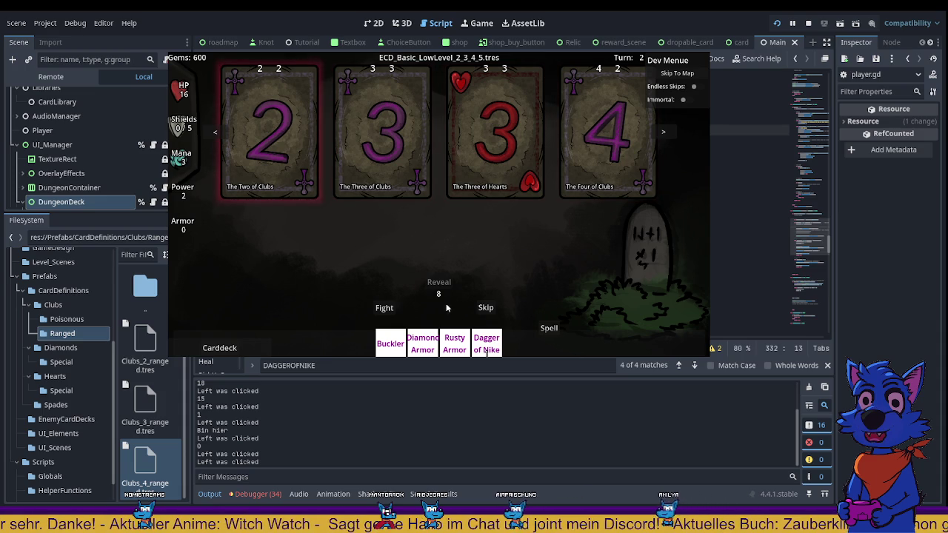
pyautogui.moveTo(495, 349)
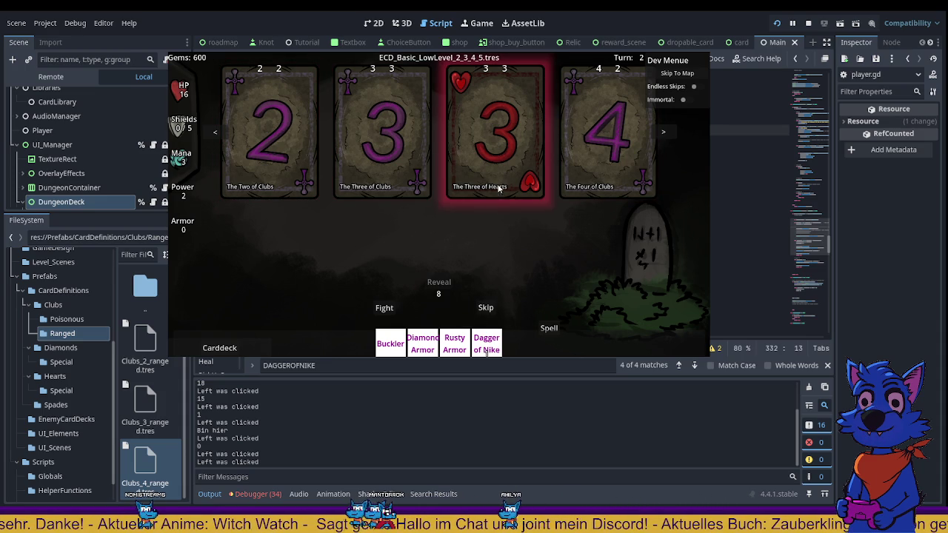
pyautogui.click(505, 149)
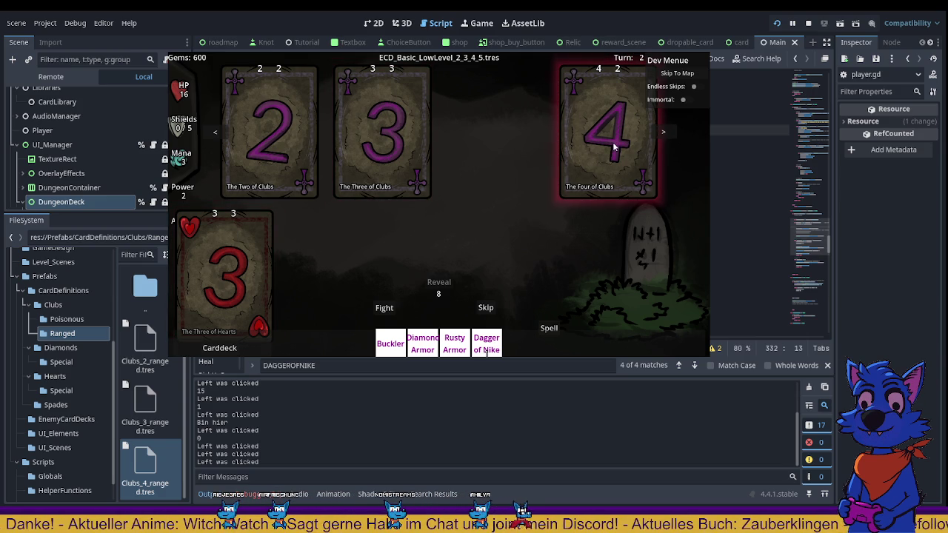
pyautogui.moveTo(485, 354)
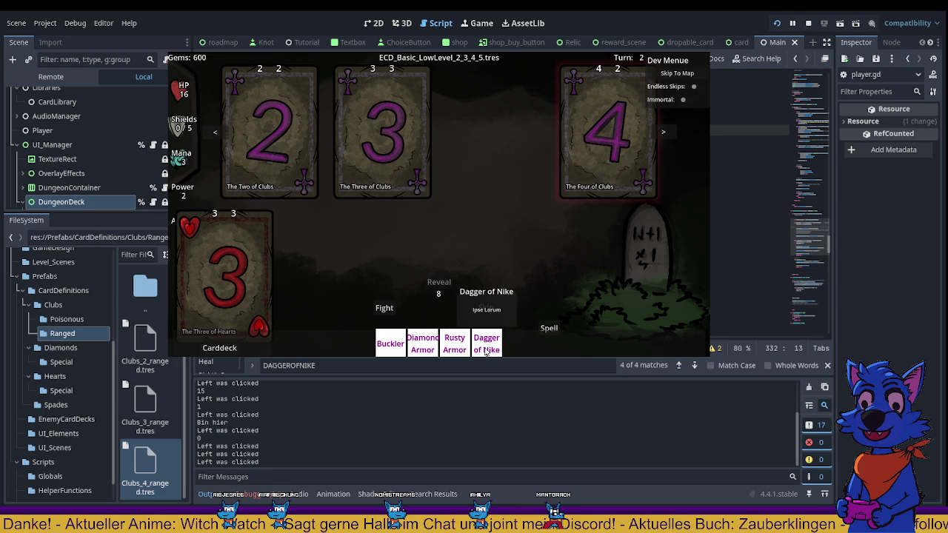
pyautogui.click(612, 171)
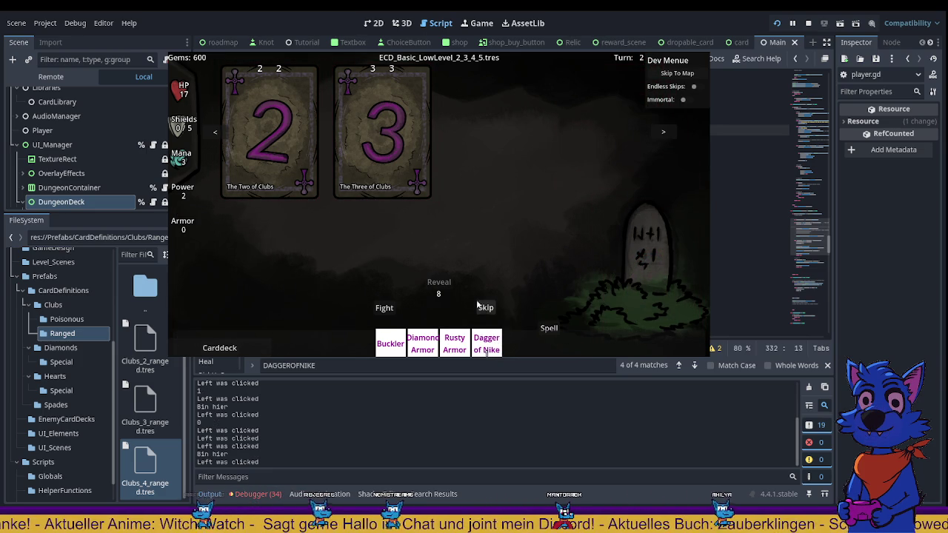
pyautogui.click(273, 139)
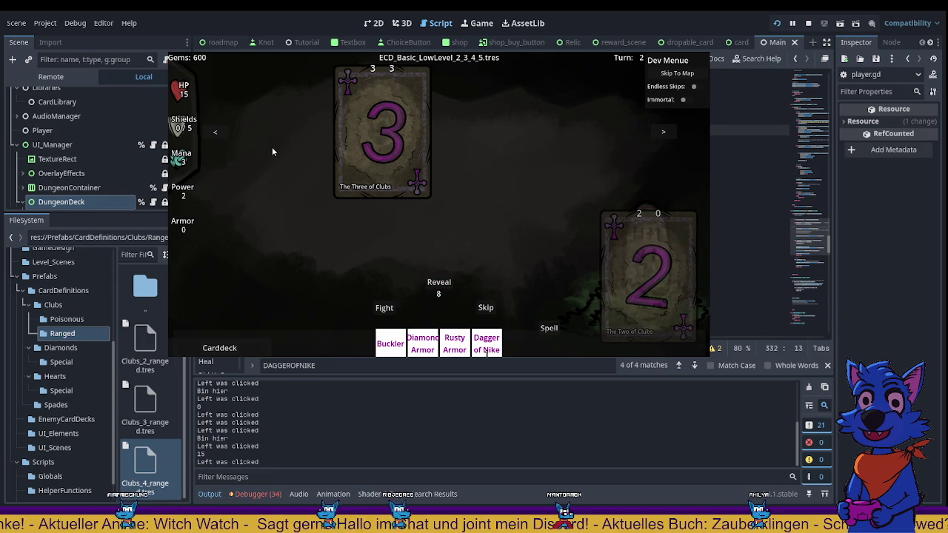
pyautogui.click(374, 171)
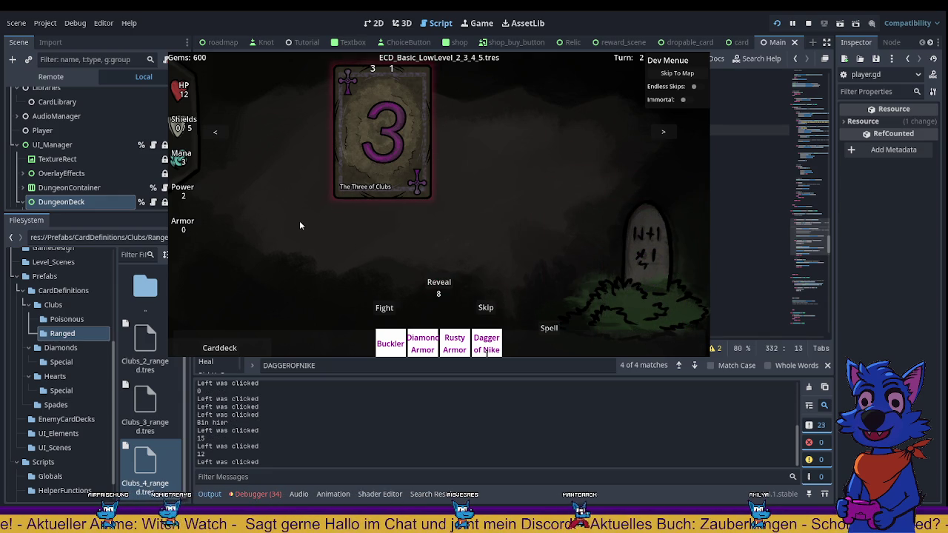
pyautogui.click(374, 170)
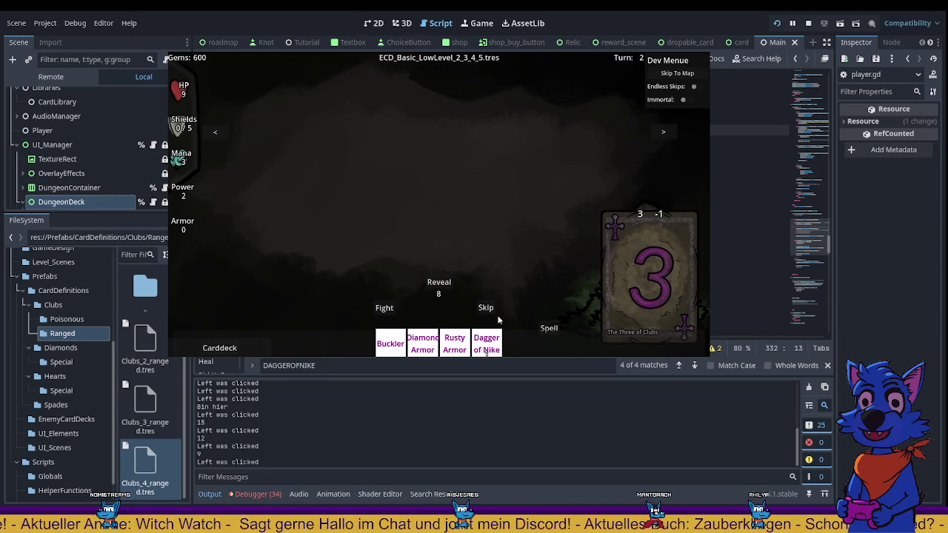
pyautogui.click(447, 288)
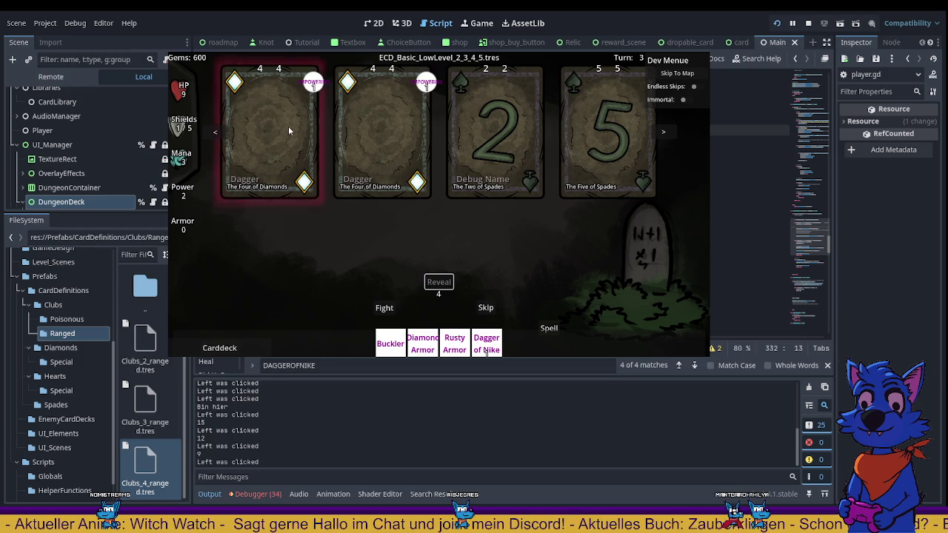
# Collect both Dagger Four of Diamonds, attack the Five of Spades, and skip to the next turn
pyautogui.click(288, 126)
pyautogui.click(380, 234)
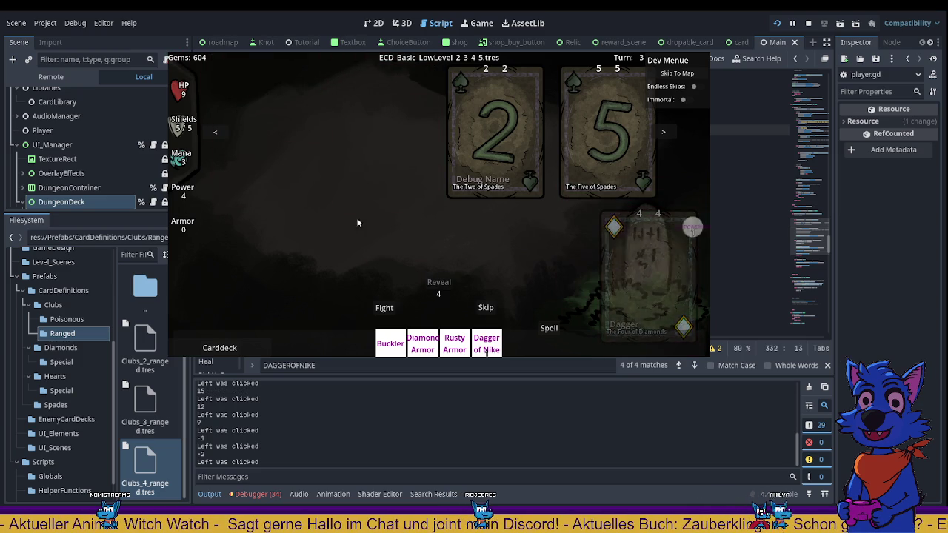
pyautogui.click(609, 157)
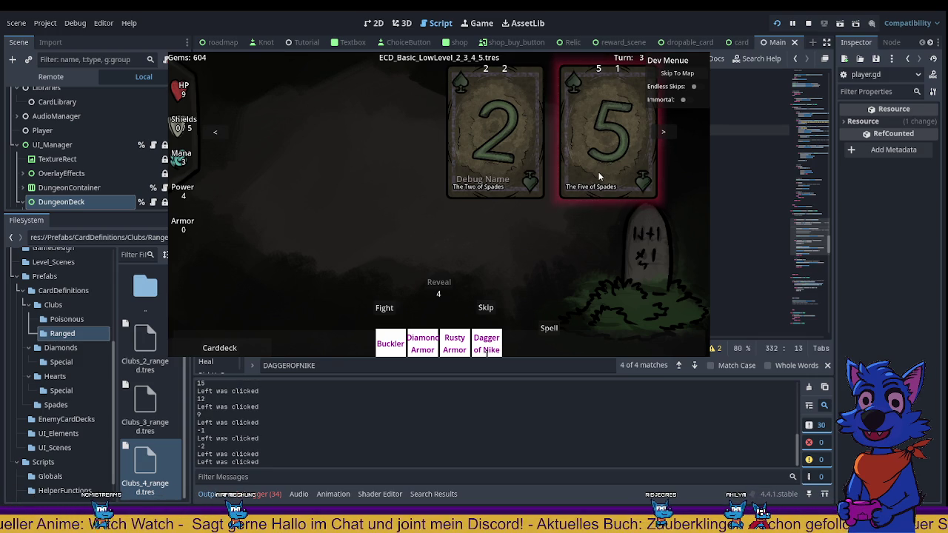
pyautogui.click(486, 307)
# Play the Four of Diamonds, beat the Four of Spades, and use the Four of Hearts against the Five of Clubs
pyautogui.click(473, 131)
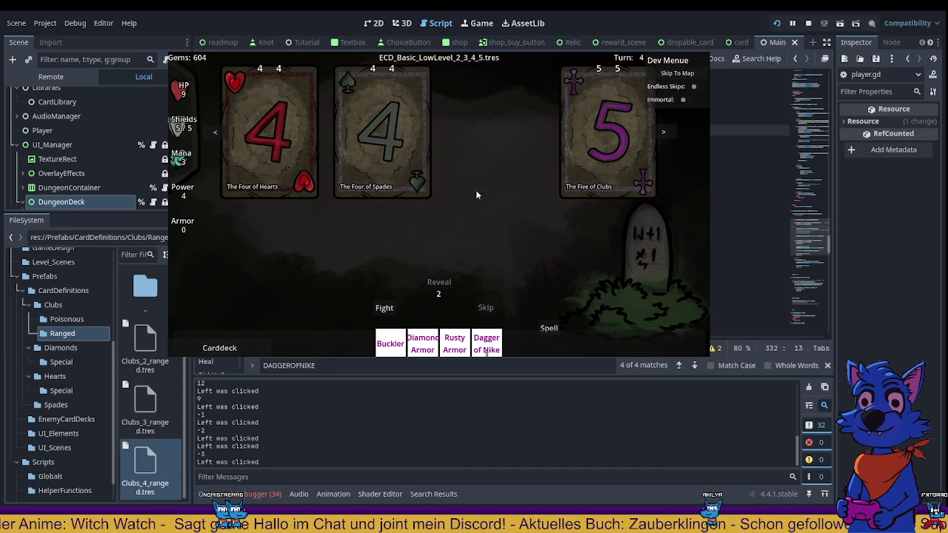
pyautogui.click(388, 152)
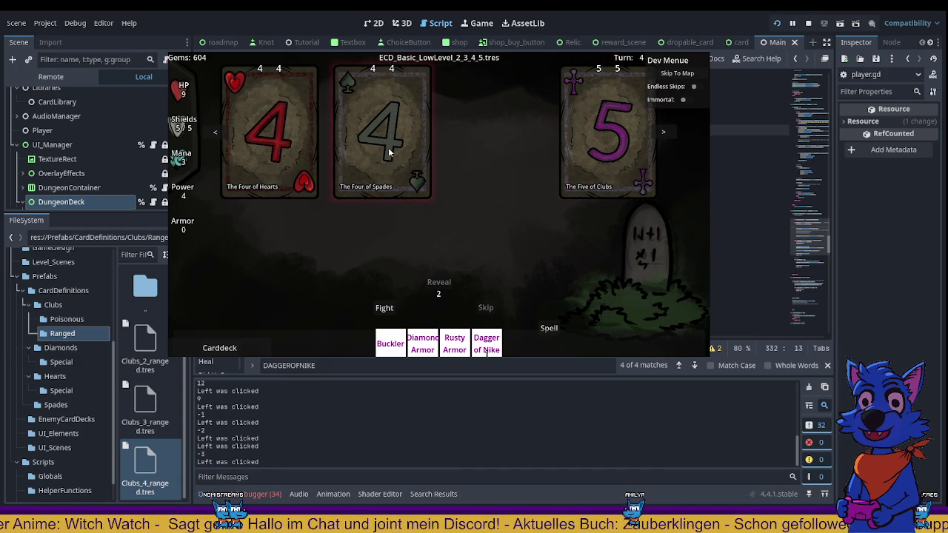
pyautogui.click(309, 148)
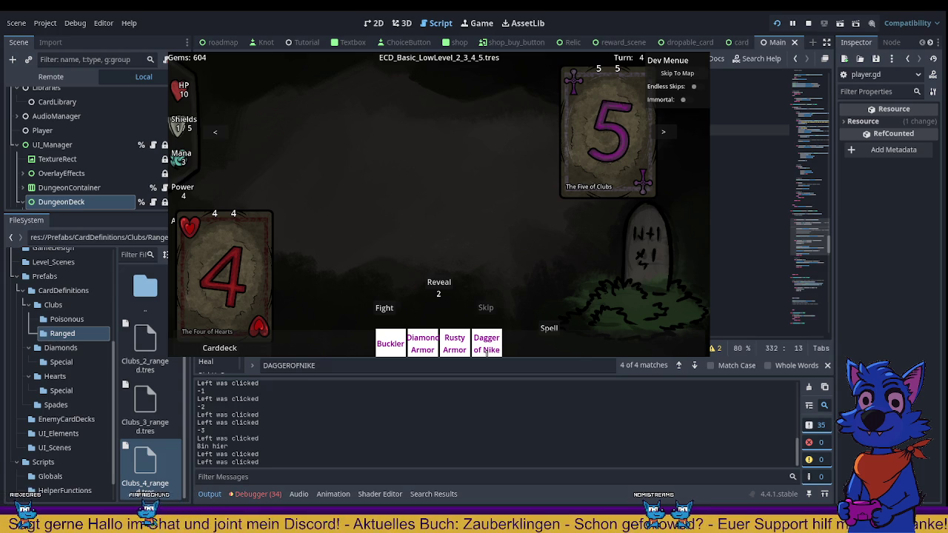
pyautogui.click(595, 156)
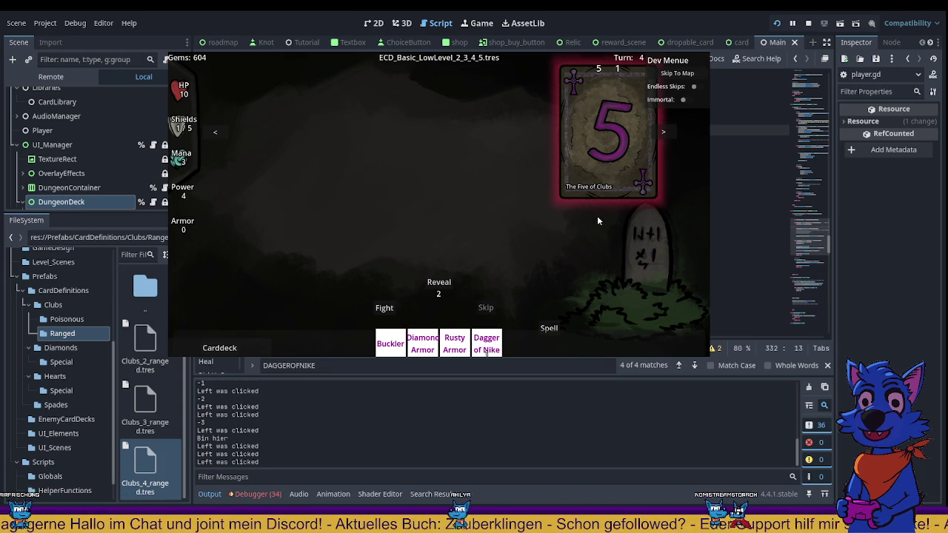
pyautogui.click(595, 154)
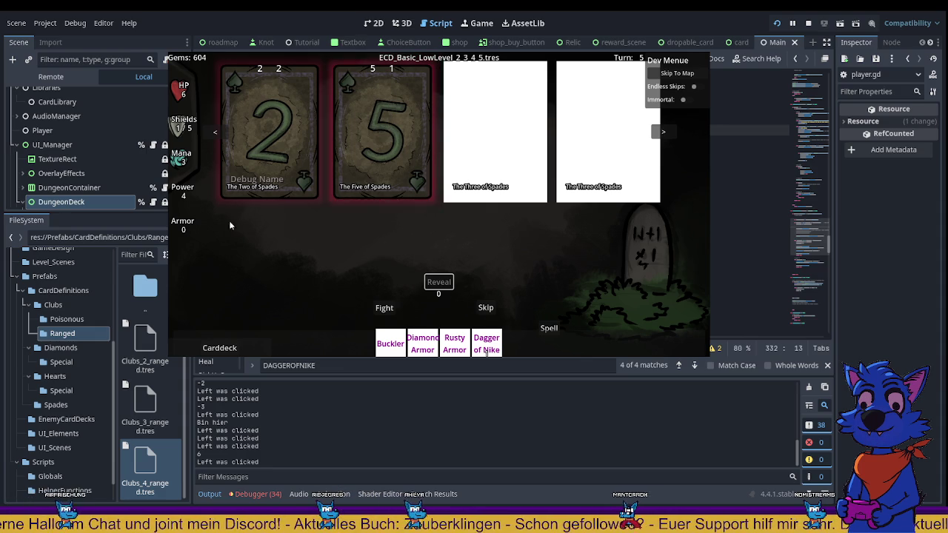
# Open the Spades folder in FileSystem and inspect Spades_5.tres
pyautogui.click(56, 405)
pyautogui.scroll(-2, 165, 428)
pyautogui.click(164, 427)
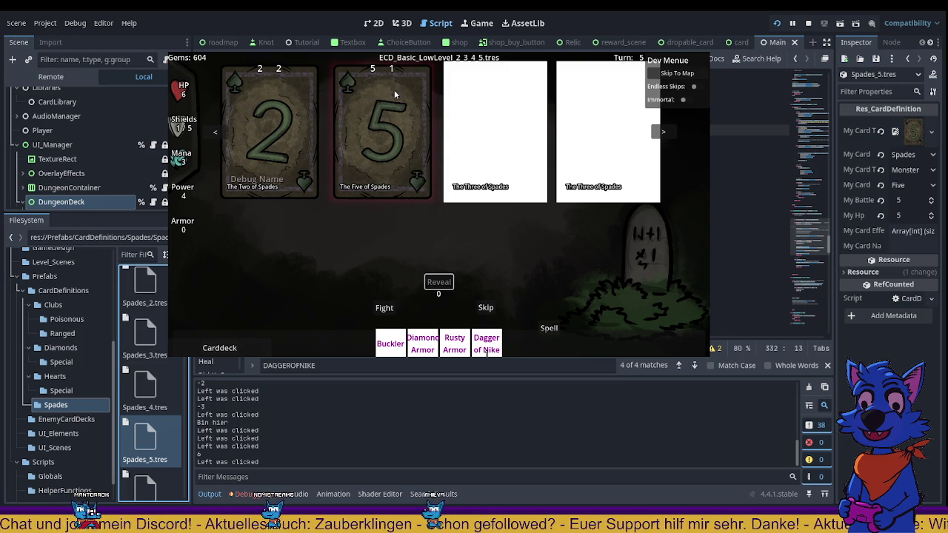
# Attack the Five of Spades, then keep hitting the Two of Spades until HP reaches -60
pyautogui.click(393, 133)
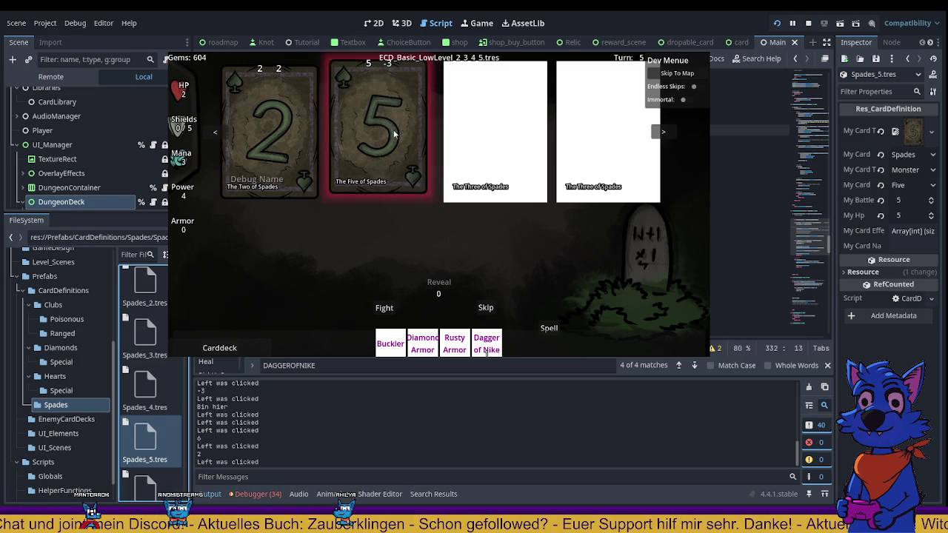
pyautogui.click(306, 124)
pyautogui.click(289, 155)
pyautogui.click(289, 156)
pyautogui.click(289, 155)
pyautogui.click(289, 155)
pyautogui.click(289, 155)
pyautogui.click(289, 155)
pyautogui.click(289, 154)
pyautogui.click(288, 154)
pyautogui.click(289, 153)
pyautogui.click(289, 153)
pyautogui.click(288, 153)
pyautogui.click(289, 152)
pyautogui.click(289, 151)
pyautogui.click(289, 151)
pyautogui.click(290, 150)
pyautogui.click(290, 150)
pyautogui.click(290, 150)
pyautogui.click(290, 150)
pyautogui.click(291, 150)
pyautogui.click(291, 150)
pyautogui.click(290, 148)
pyautogui.click(289, 149)
pyautogui.click(291, 142)
pyautogui.click(291, 141)
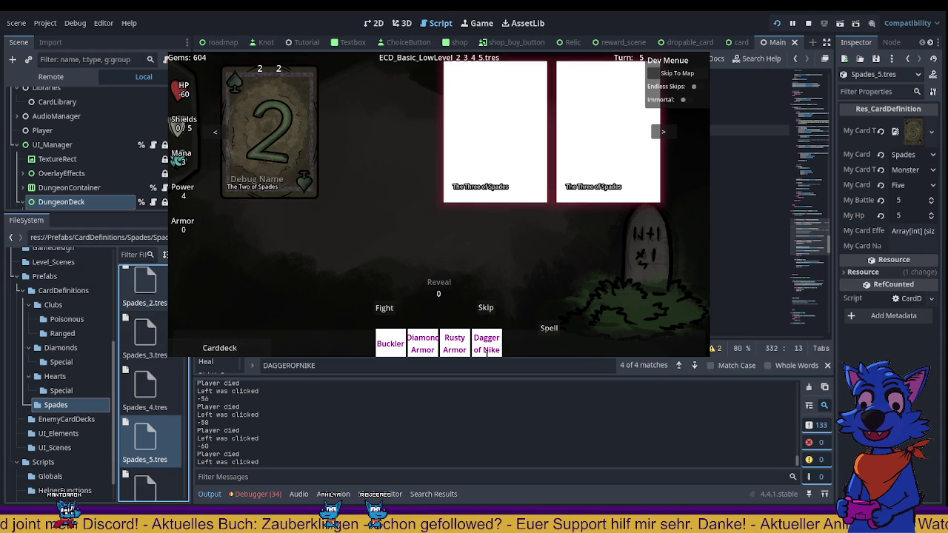
# Stop the running game at -60 HP with F8
pyautogui.press('F8')
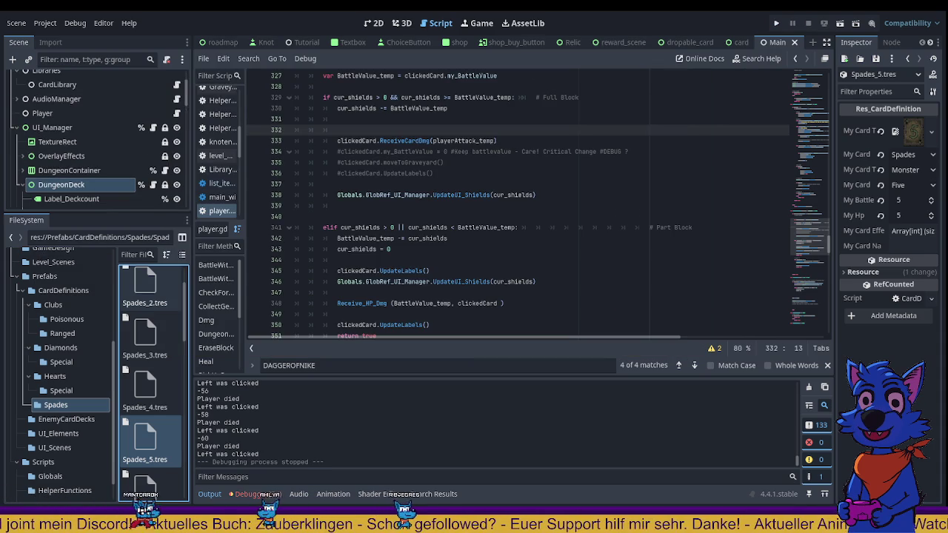